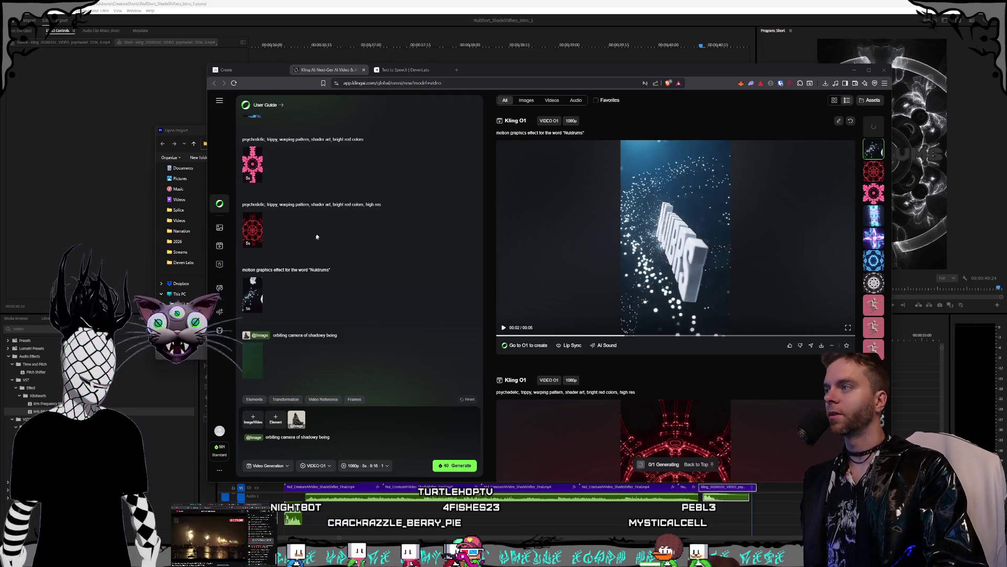
# Show the newest 'orbiting camera of shadowy being' generation of the hooded figure in the main viewer
pyautogui.click(874, 133)
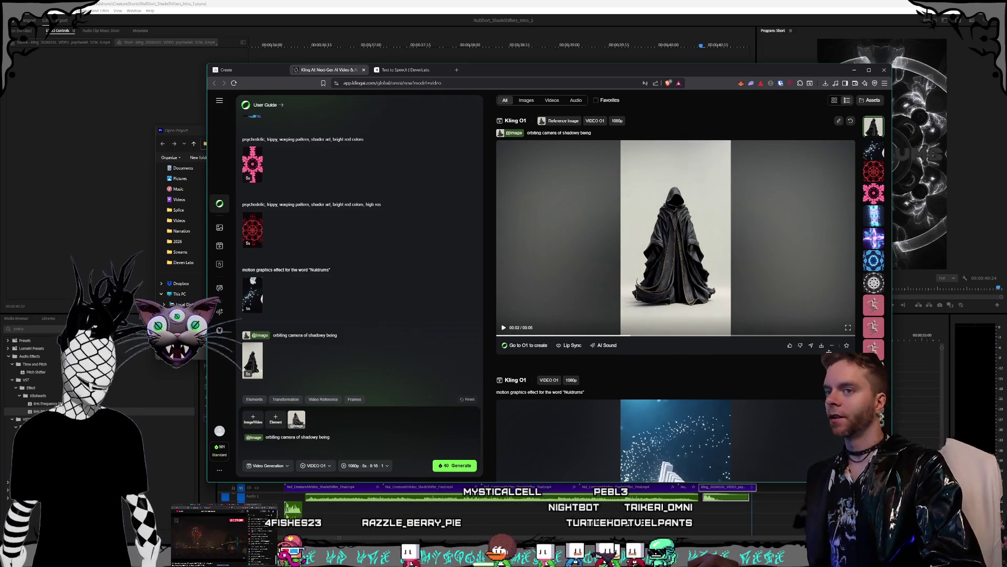
pyautogui.moveTo(823, 347)
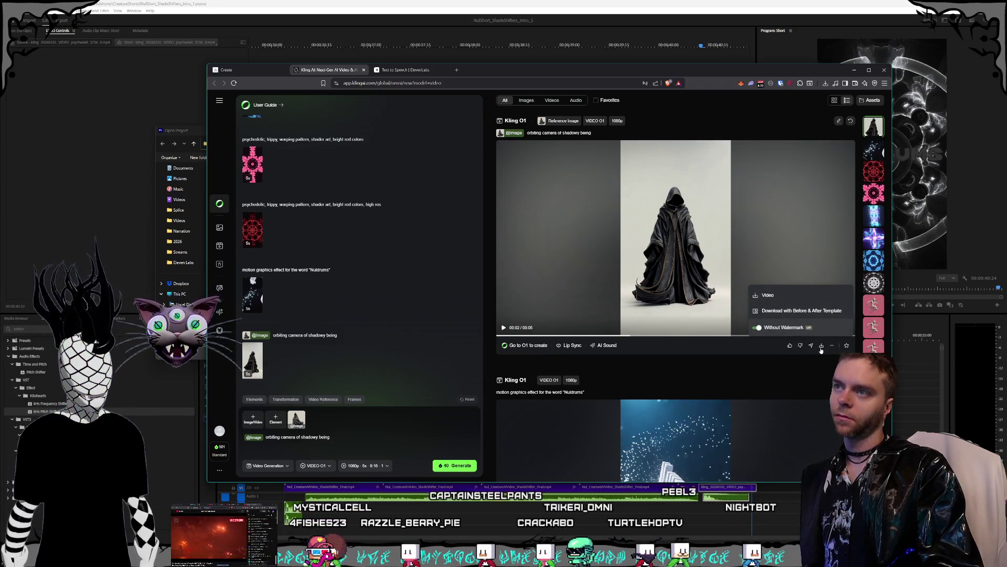
# Download the cloaked-figure video to D: > Videos > Nuldrums > AI as Nul_CreatureAIVideo_ShadeShifter_Orbit.mp4
pyautogui.click(821, 346)
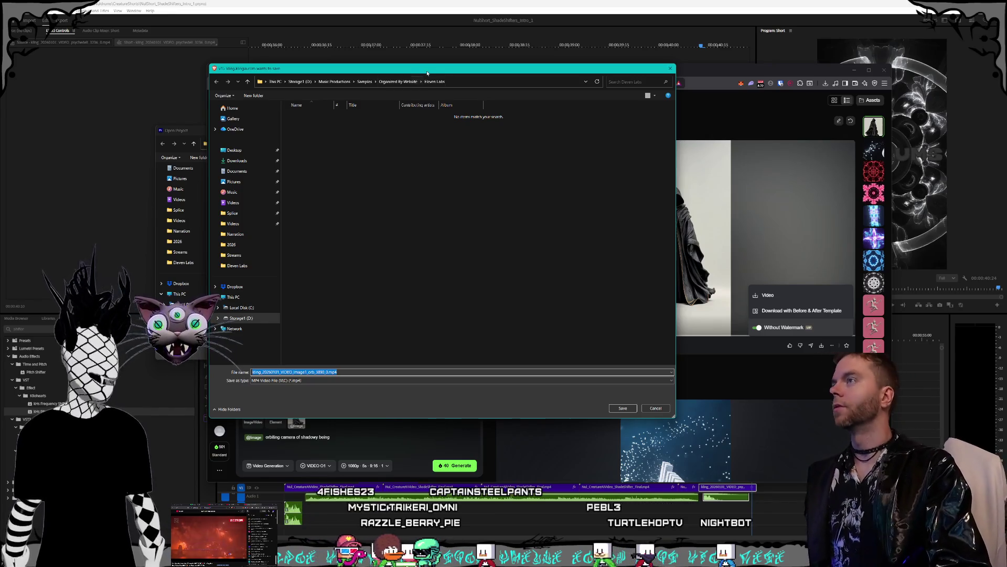
pyautogui.moveTo(426, 68); pyautogui.dragTo(521, 74)
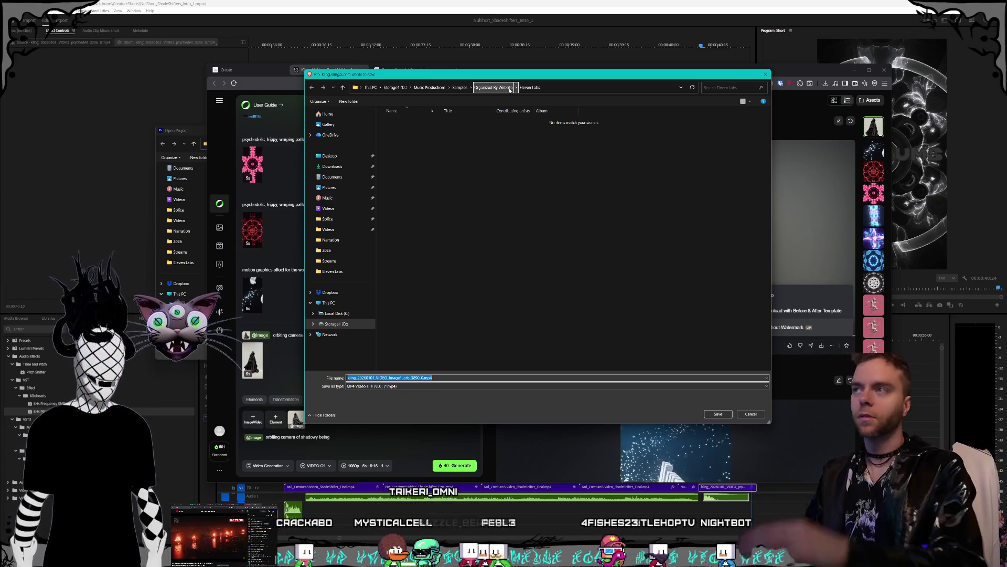
pyautogui.moveTo(402, 74)
pyautogui.mouseDown()
pyautogui.moveTo(514, 89)
pyautogui.moveTo(496, 129)
pyautogui.mouseUp()
pyautogui.click(496, 147)
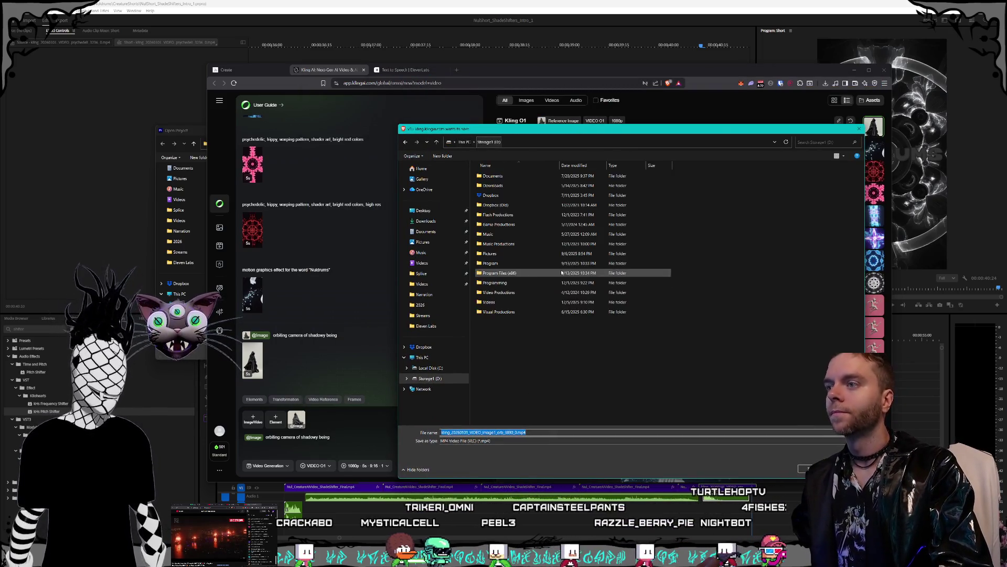
pyautogui.doubleClick(516, 302)
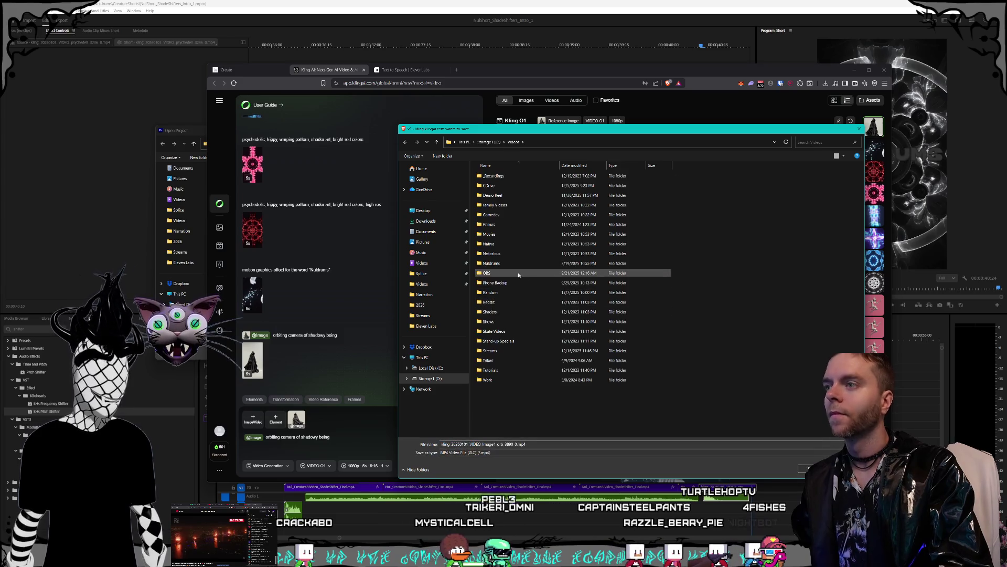
pyautogui.doubleClick(493, 263)
pyautogui.doubleClick(504, 186)
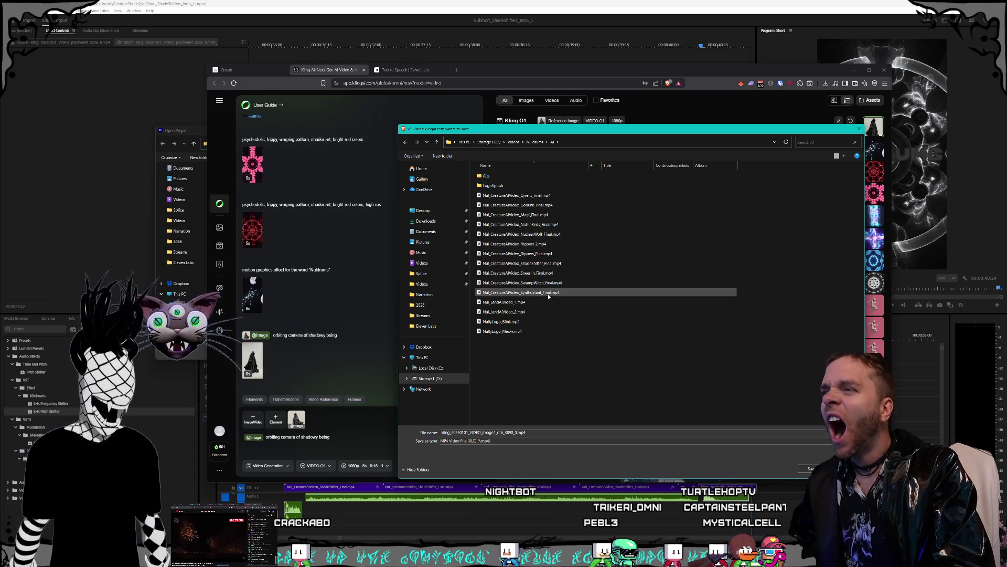
pyautogui.click(496, 432)
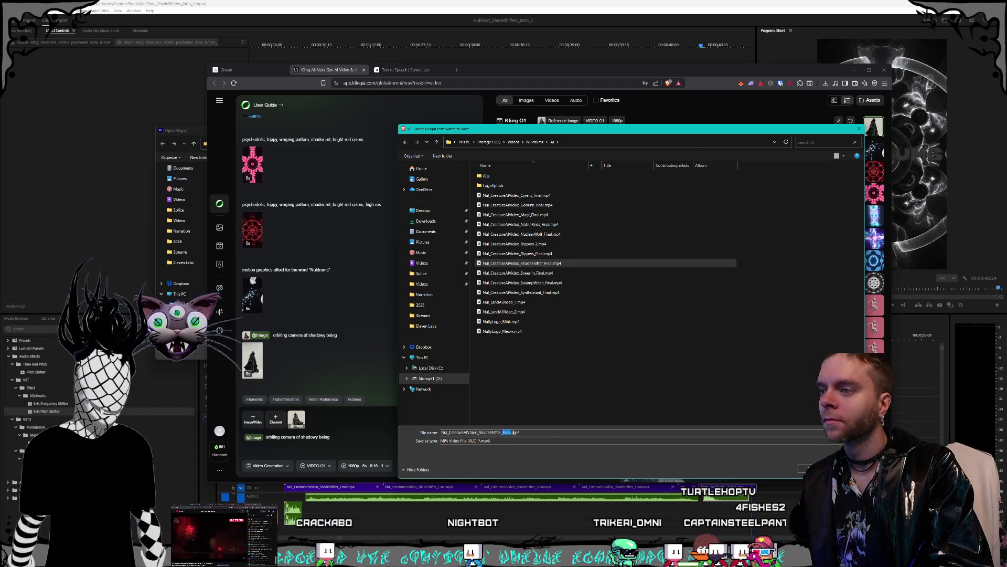
pyautogui.write('Orbit')
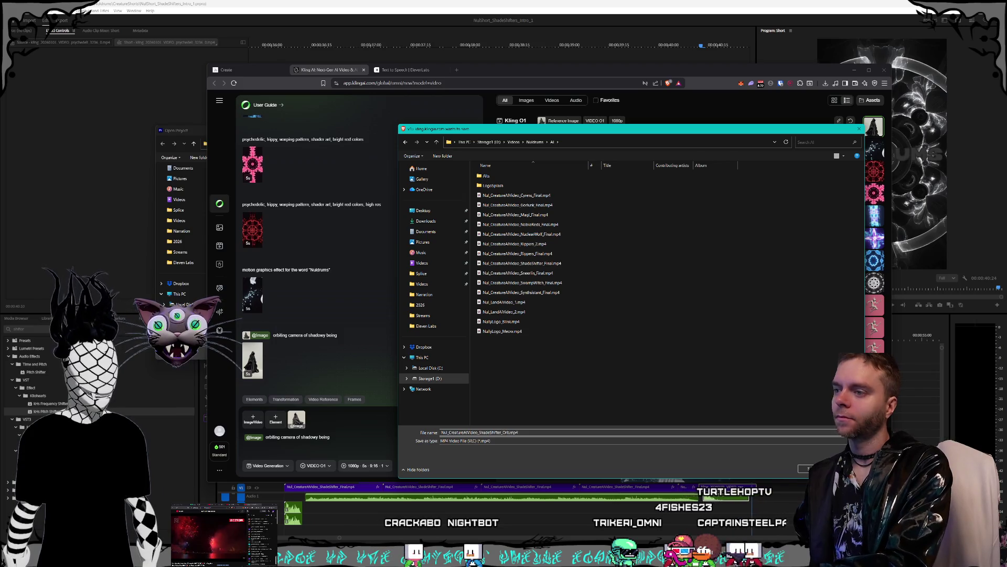
pyautogui.press('Return')
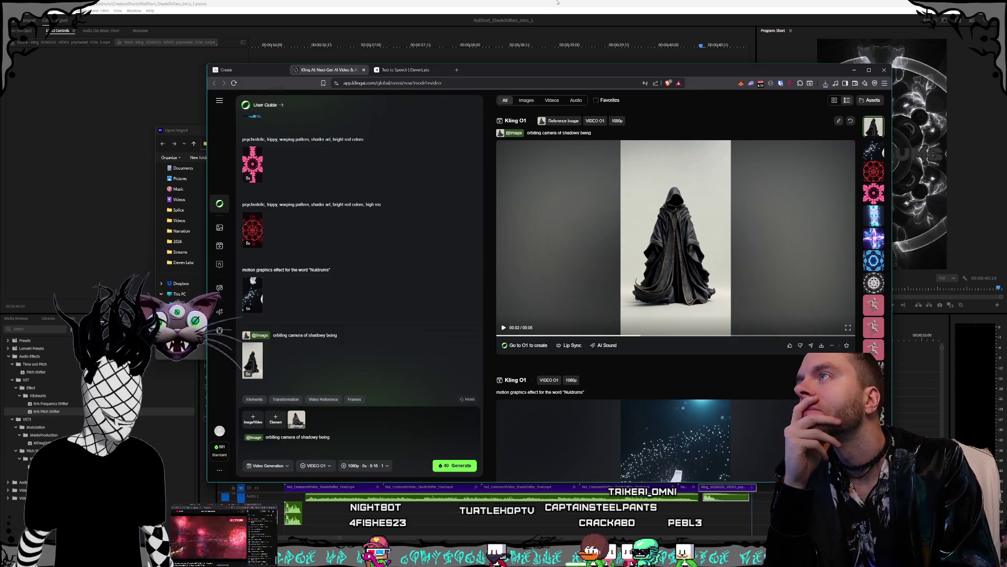
# Back in Premiere, cancel the Open Project dialog and delete the short V1 clip, leaving a gap
pyautogui.hotkey('alt', 'Tab')
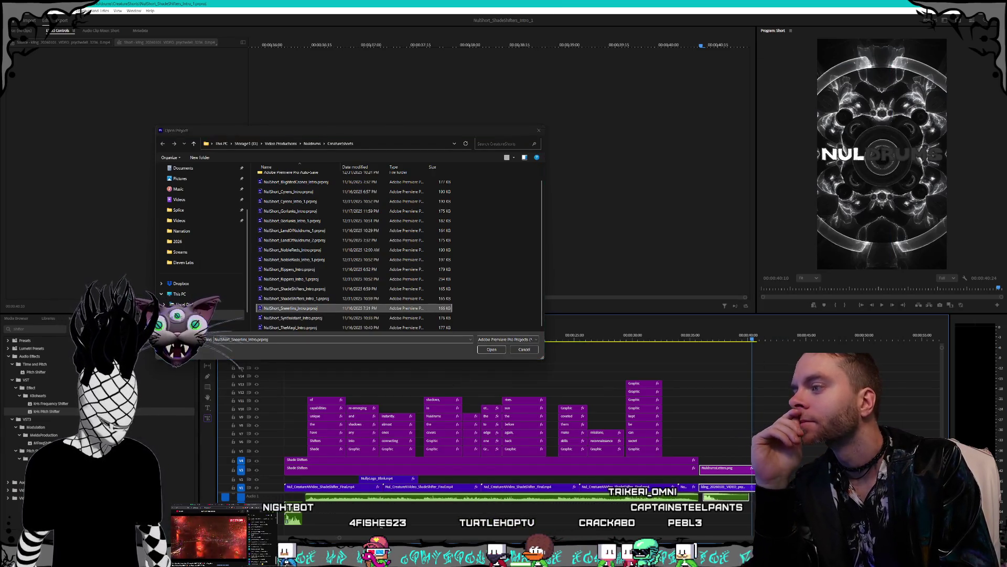
pyautogui.click(526, 350)
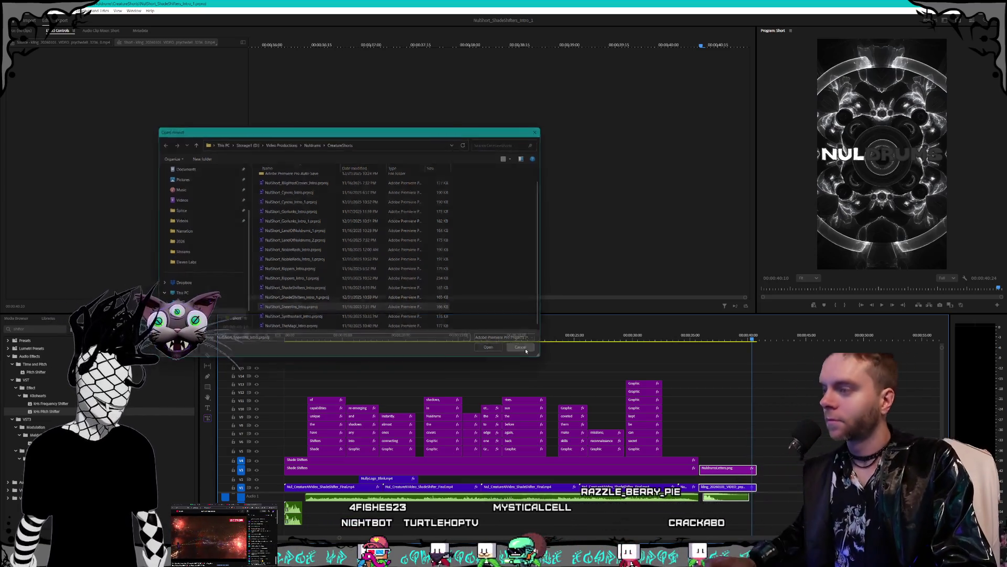
pyautogui.press('Home')
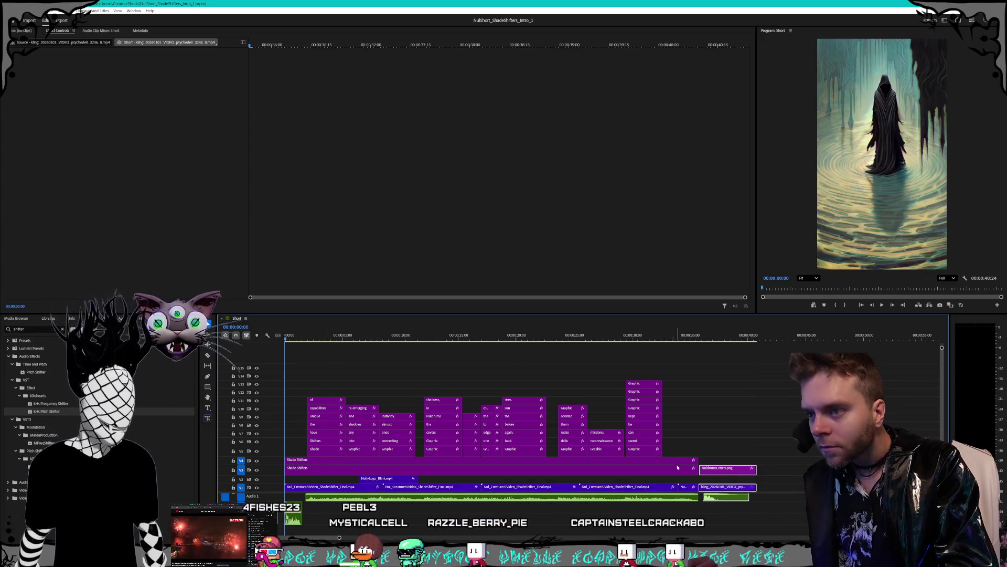
pyautogui.click(674, 469)
pyautogui.click(689, 487)
pyautogui.press('Delete')
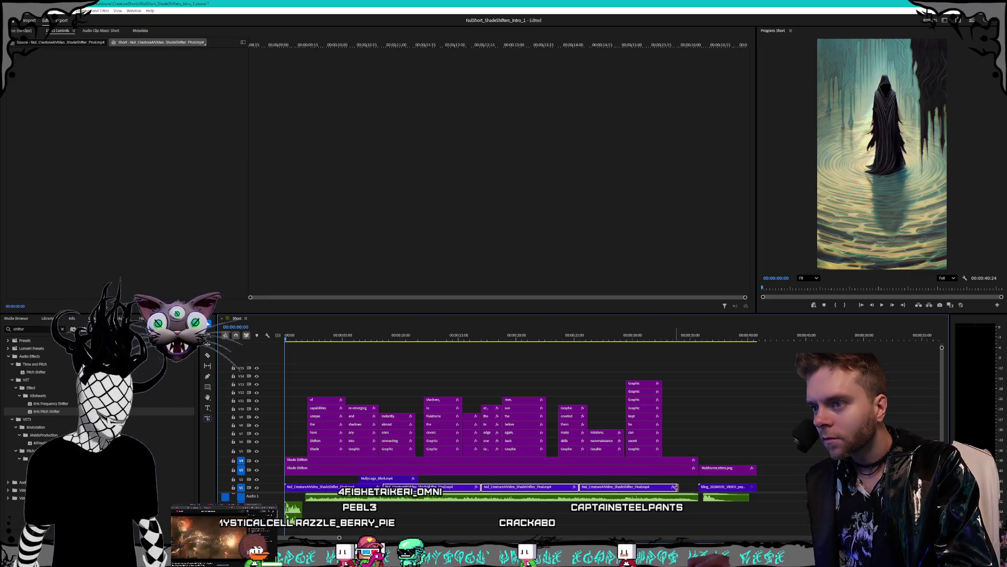
pyautogui.click(691, 488)
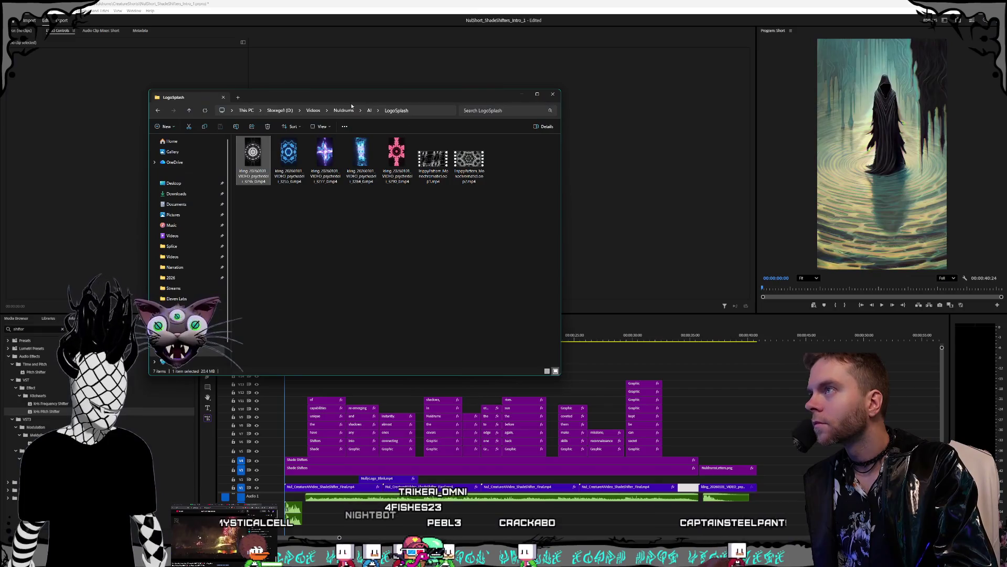
# Drag Nul_CreatureAIVideo_ShadeShifter_Orbit.mp4 from the Nuldrums AI folder onto the end of V1
pyautogui.moveTo(351, 106); pyautogui.dragTo(488, 65)
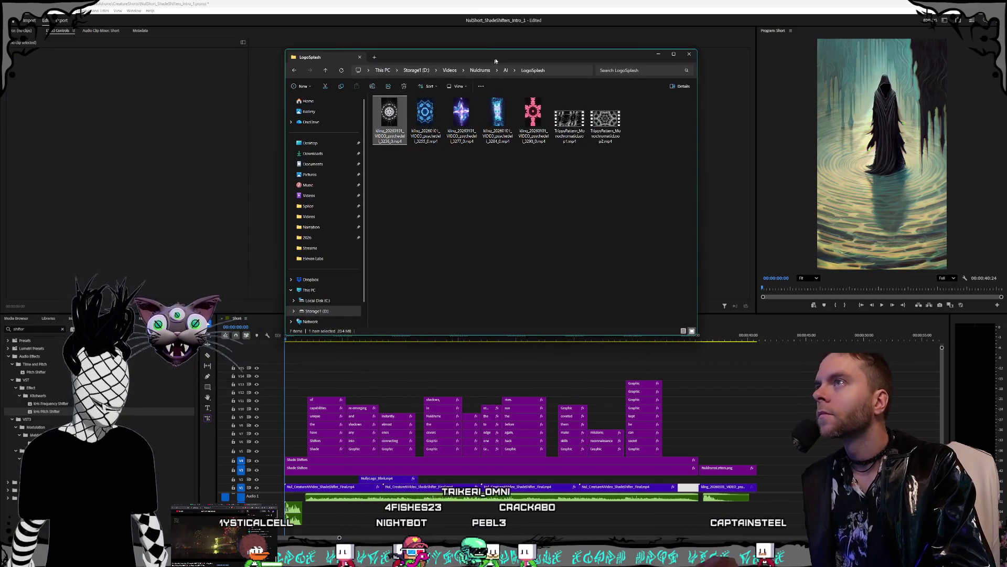
pyautogui.click(474, 177)
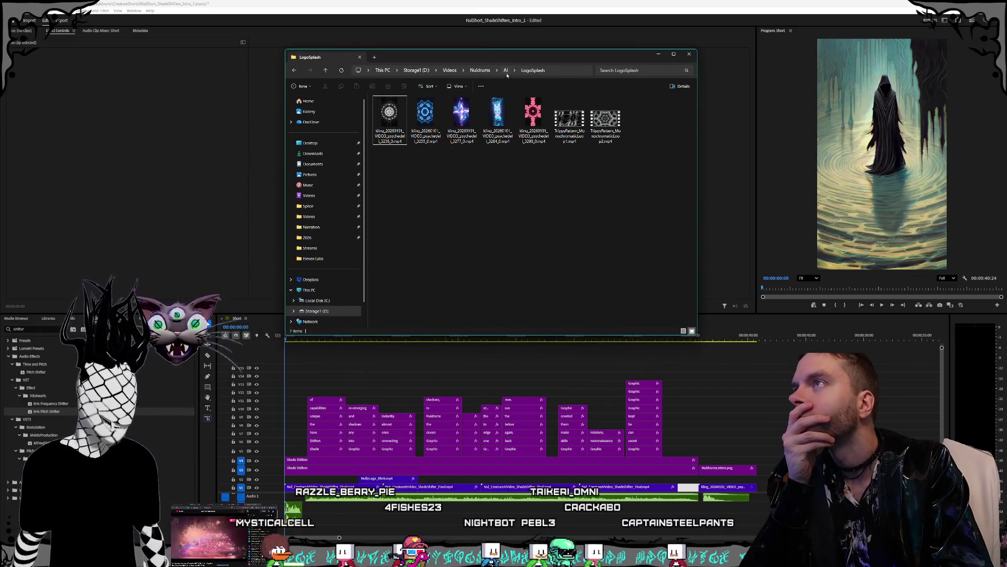
pyautogui.hotkey('alt', 'Up')
pyautogui.click(553, 248)
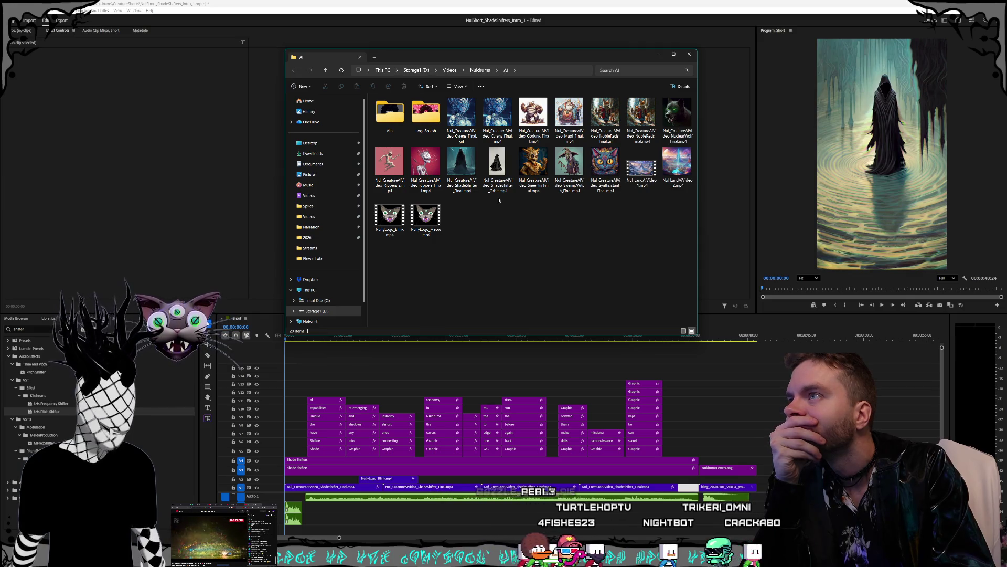
pyautogui.click(503, 177)
pyautogui.moveTo(499, 174)
pyautogui.mouseDown()
pyautogui.moveTo(701, 411)
pyautogui.moveTo(781, 469)
pyautogui.moveTo(767, 487)
pyautogui.mouseUp()
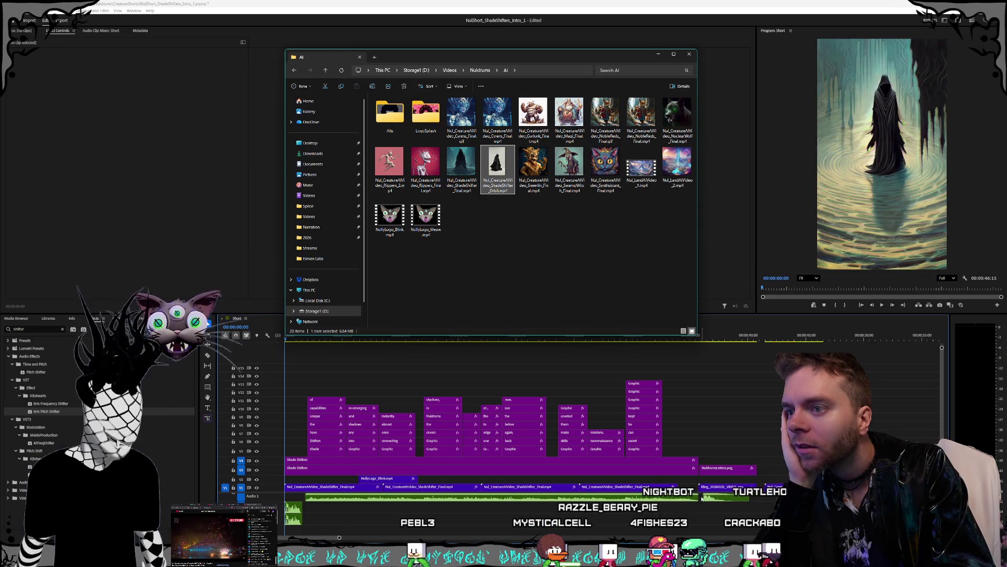
pyautogui.click(308, 487)
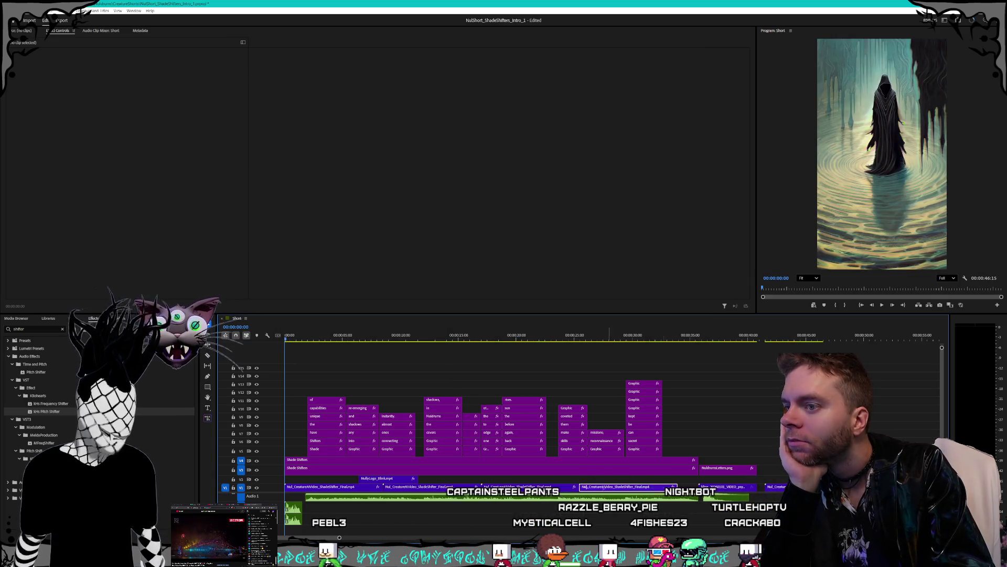
# Set the Orbit clip to 200% speed and move it into the gap at the start of V1
pyautogui.moveTo(308, 487); pyautogui.dragTo(329, 489)
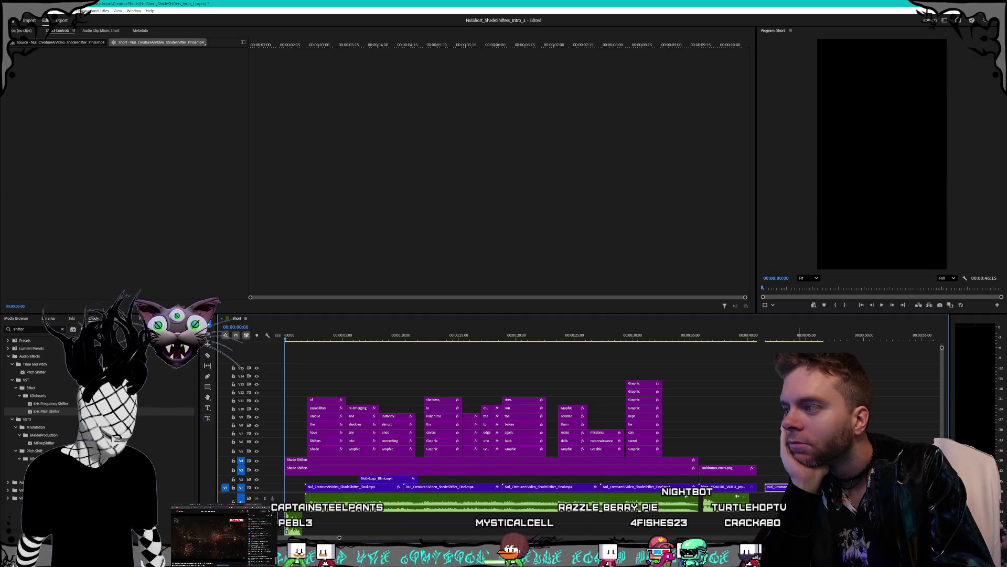
pyautogui.moveTo(776, 488)
pyautogui.mouseDown()
pyautogui.moveTo(300, 491)
pyautogui.moveTo(778, 487)
pyautogui.mouseUp()
pyautogui.rightClick(778, 488)
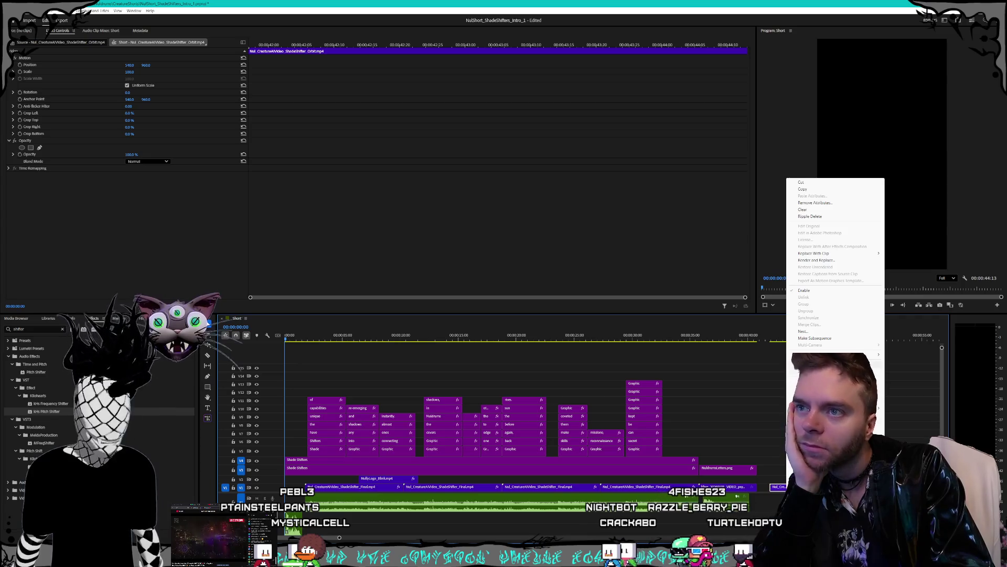
pyautogui.click(811, 371)
pyautogui.write('200')
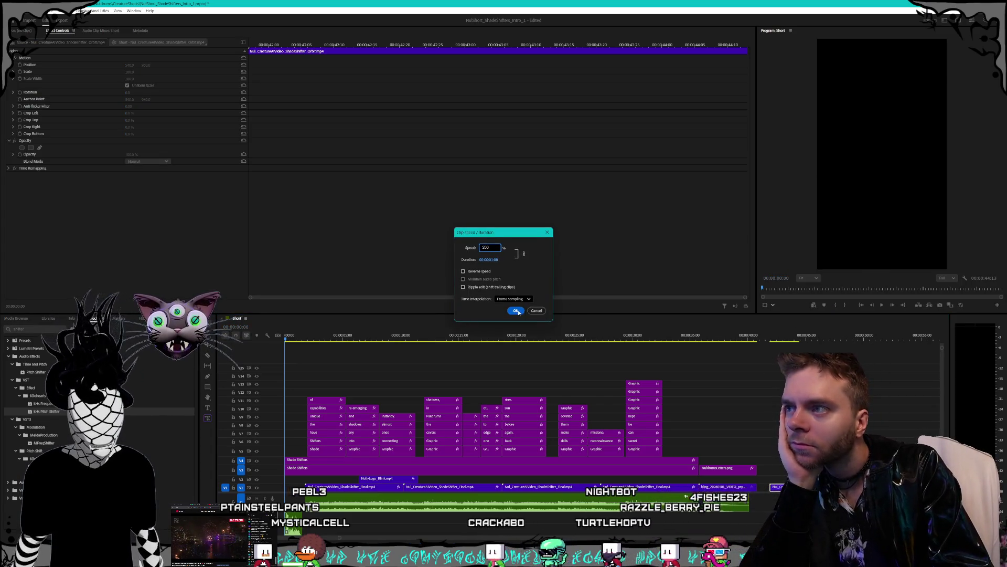
pyautogui.press('Return')
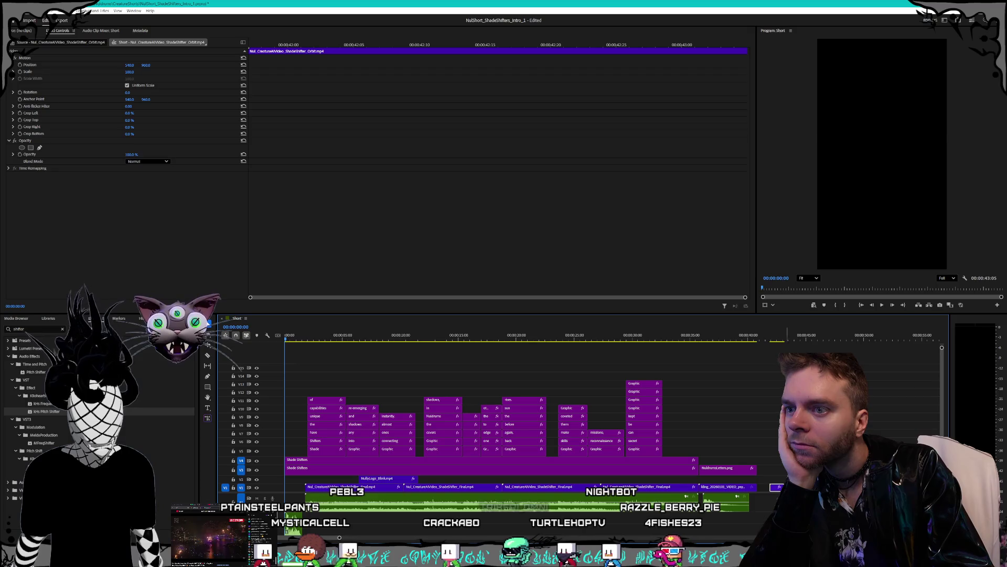
pyautogui.moveTo(779, 489); pyautogui.dragTo(302, 486)
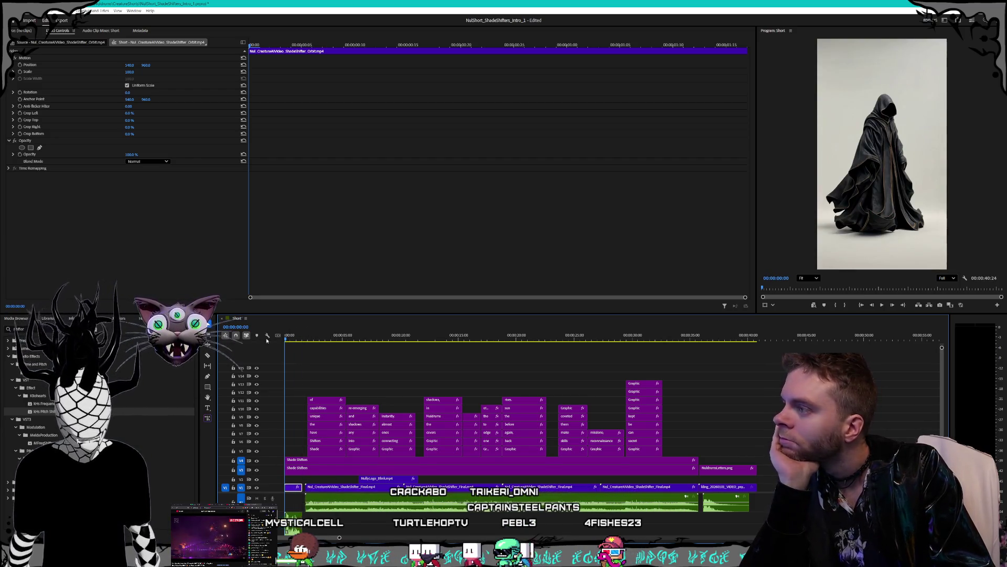
pyautogui.press('space')
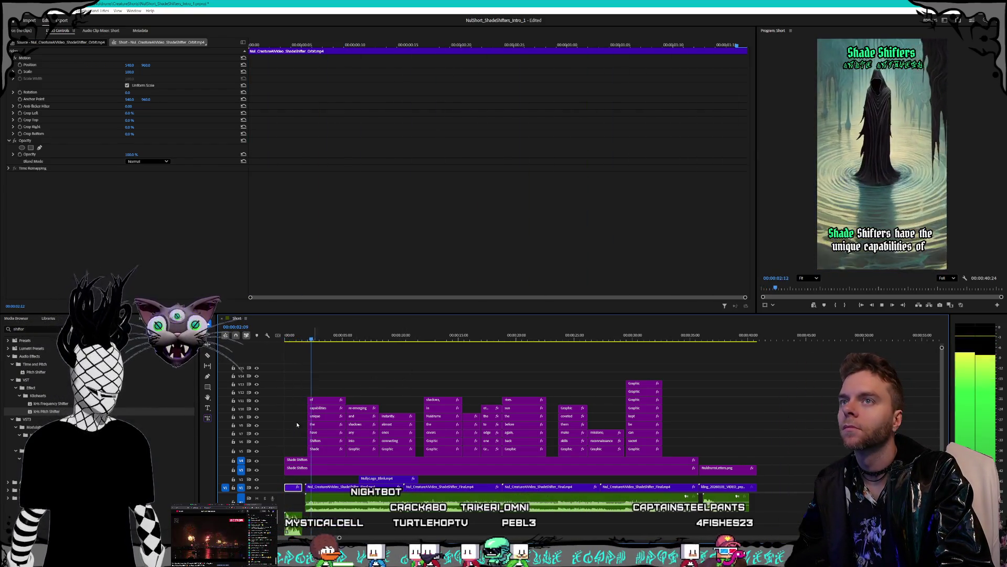
pyautogui.press('space')
pyautogui.scroll(5, 308, 409)
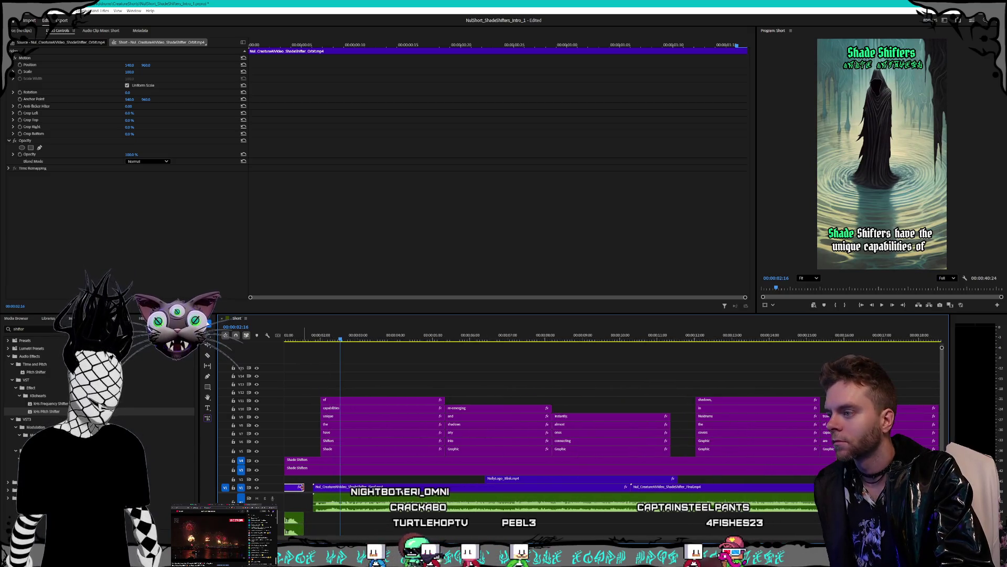
pyautogui.press('-')
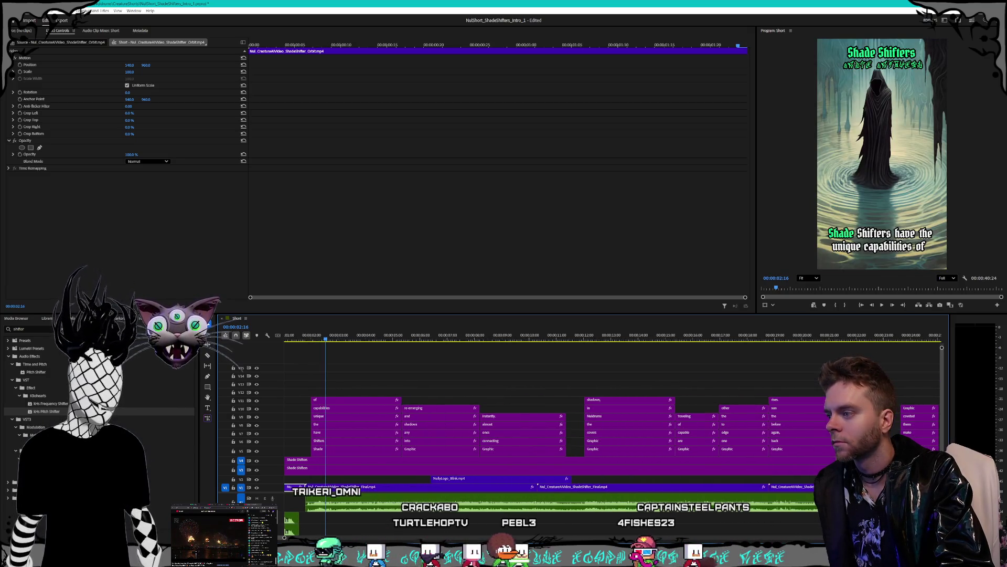
pyautogui.press('Home')
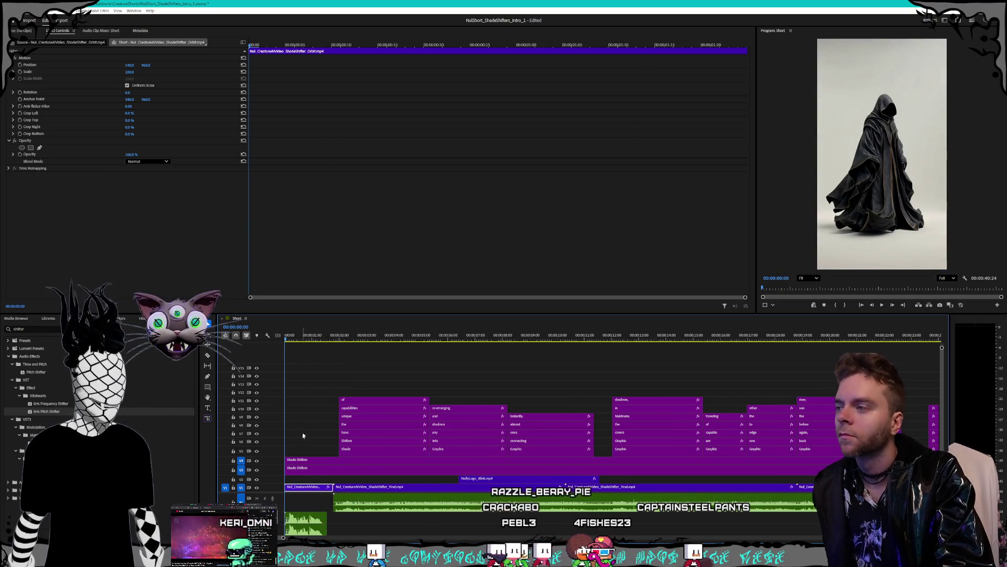
pyautogui.press('-')
pyautogui.press('space')
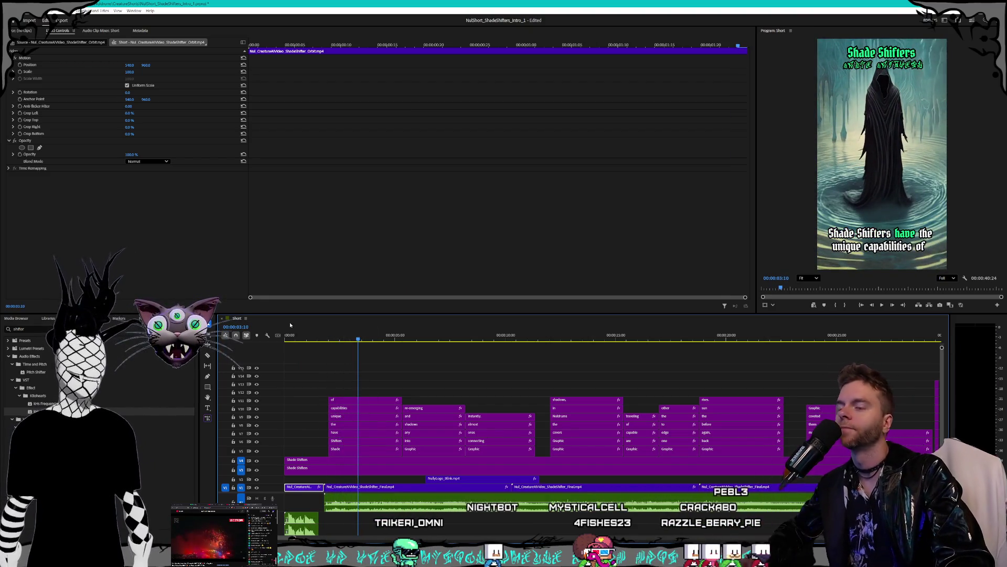
pyautogui.moveTo(311, 340); pyautogui.dragTo(243, 342)
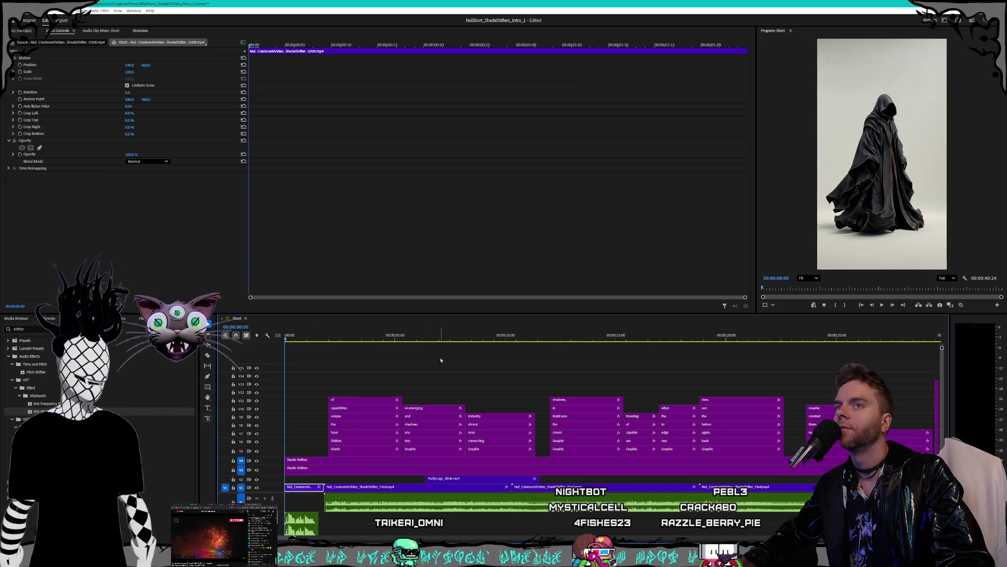
pyautogui.press('space')
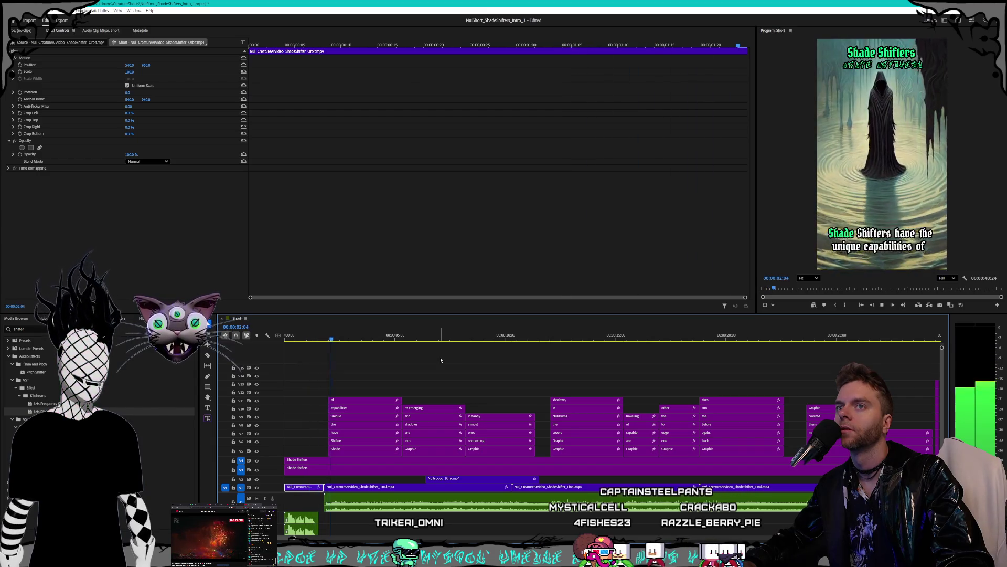
pyautogui.moveTo(346, 340); pyautogui.dragTo(255, 342)
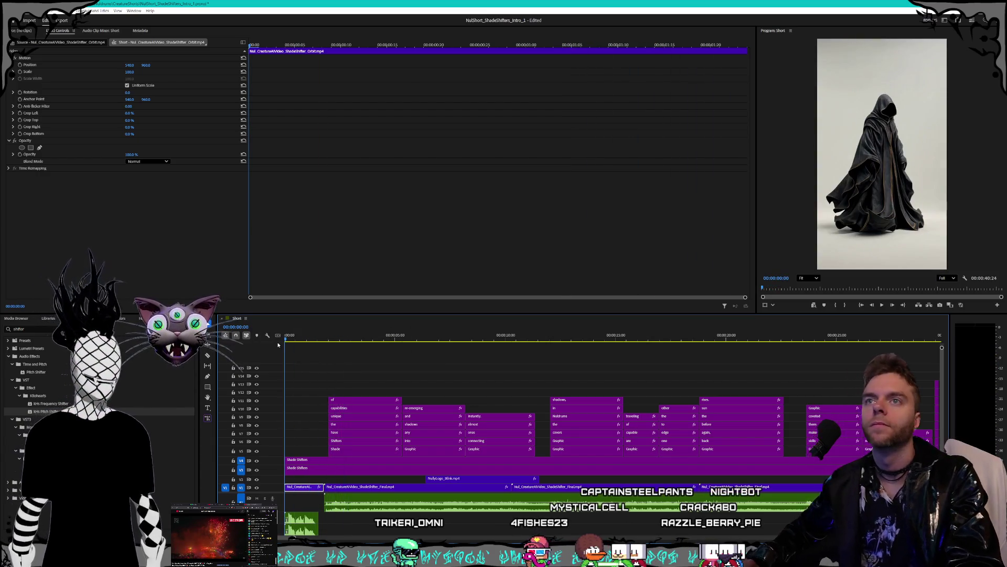
pyautogui.press('space')
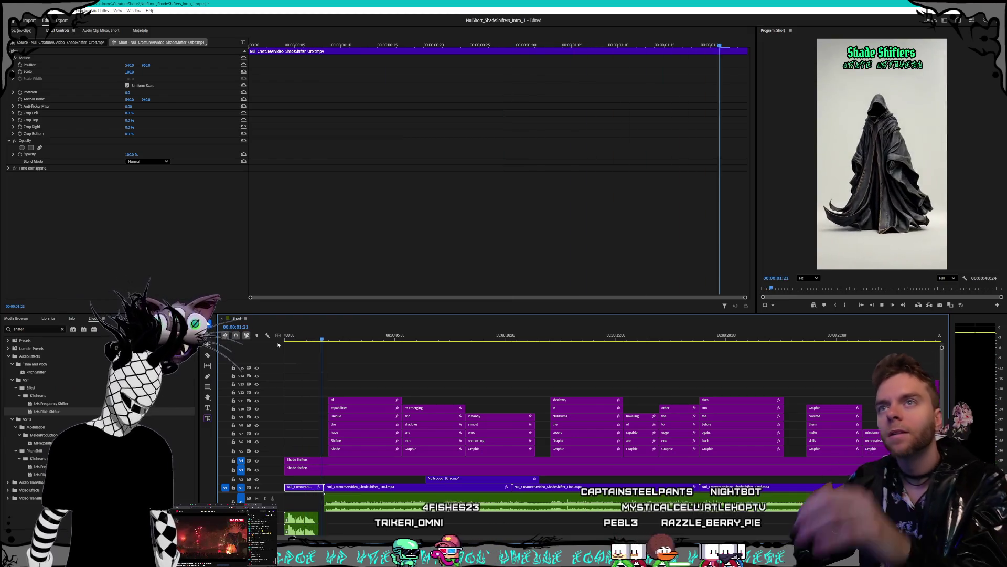
# Retime the opening cloak clip, trying 200% and 280% before settling on 250% speed
pyautogui.rightClick(304, 488)
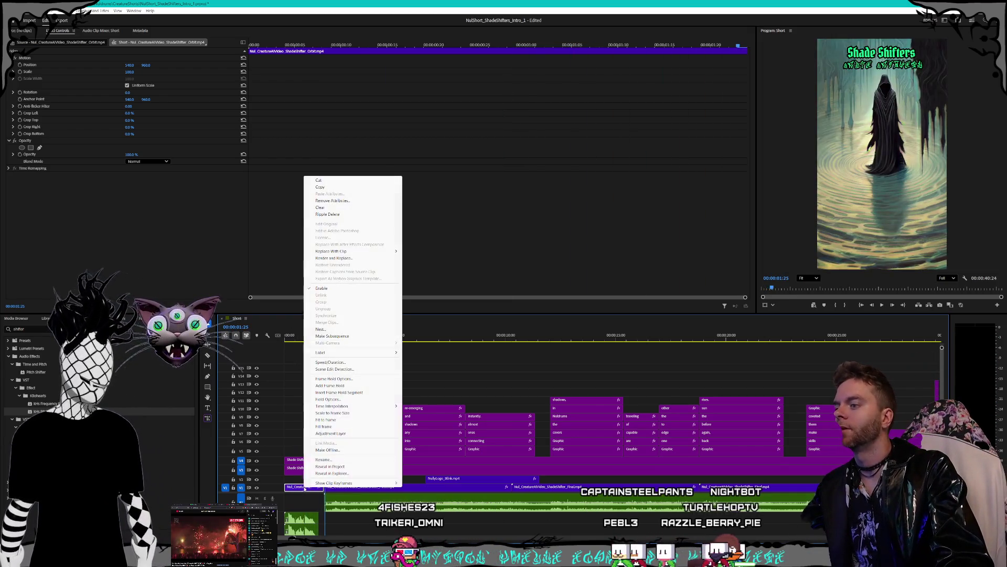
pyautogui.click(330, 362)
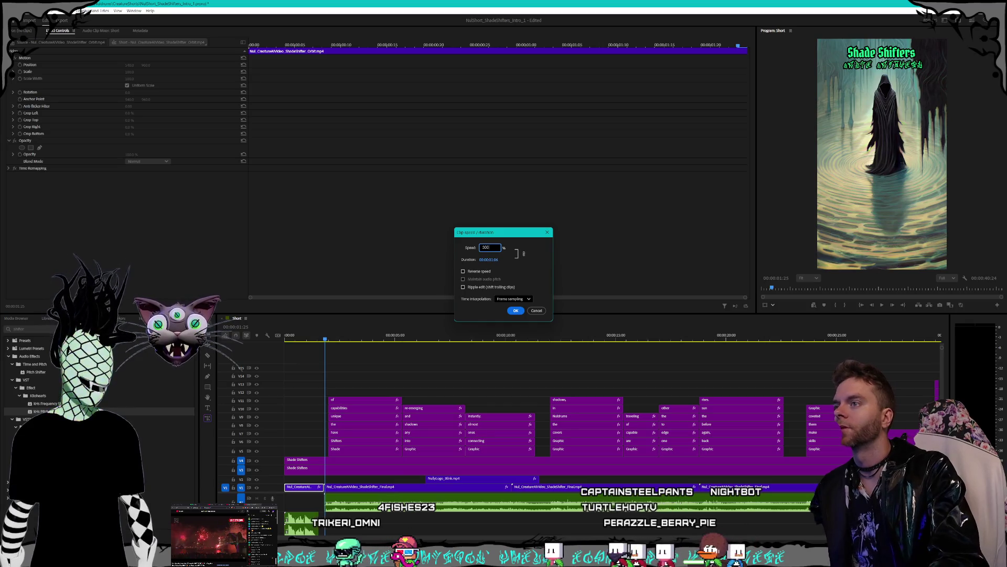
pyautogui.press('Return')
pyautogui.hotkey('ctrl', 'z')
pyautogui.rightClick(305, 492)
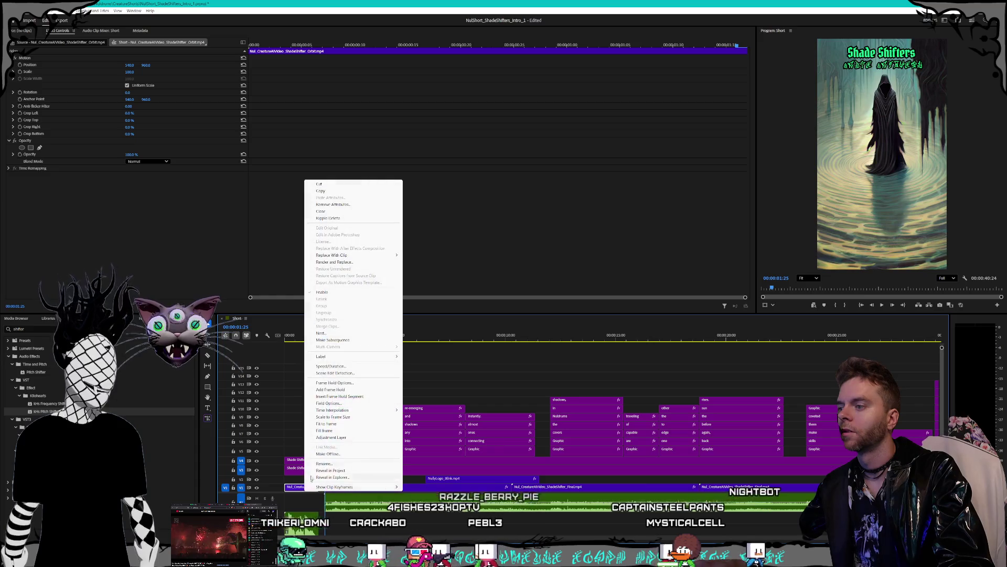
pyautogui.click(323, 326)
pyautogui.write('200')
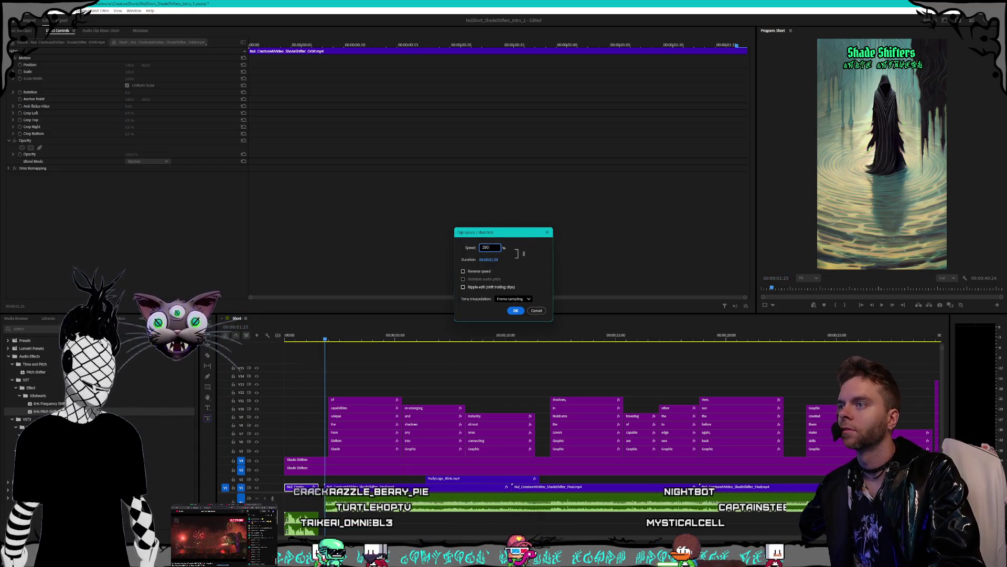
pyautogui.press('Return')
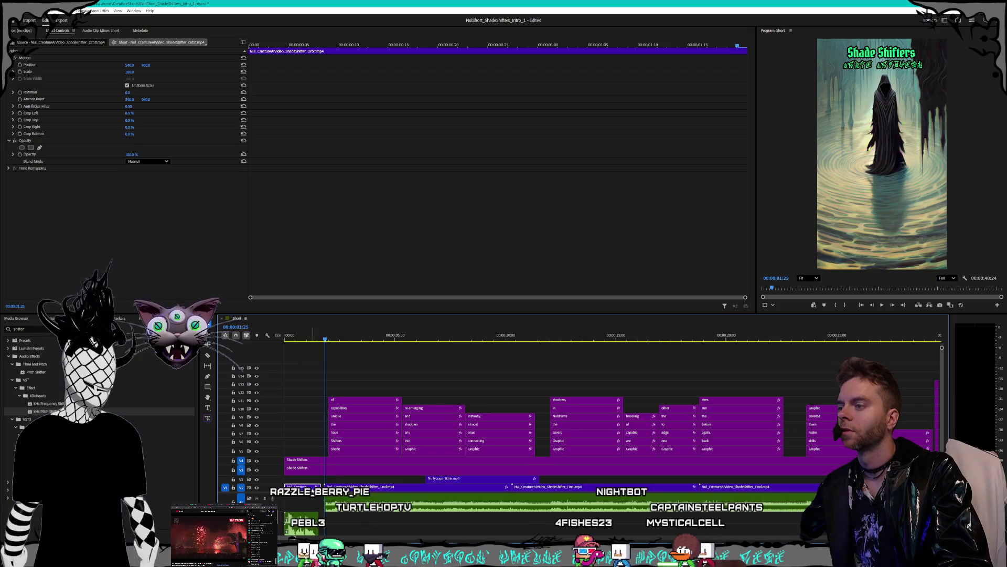
pyautogui.rightClick(313, 492)
pyautogui.click(346, 363)
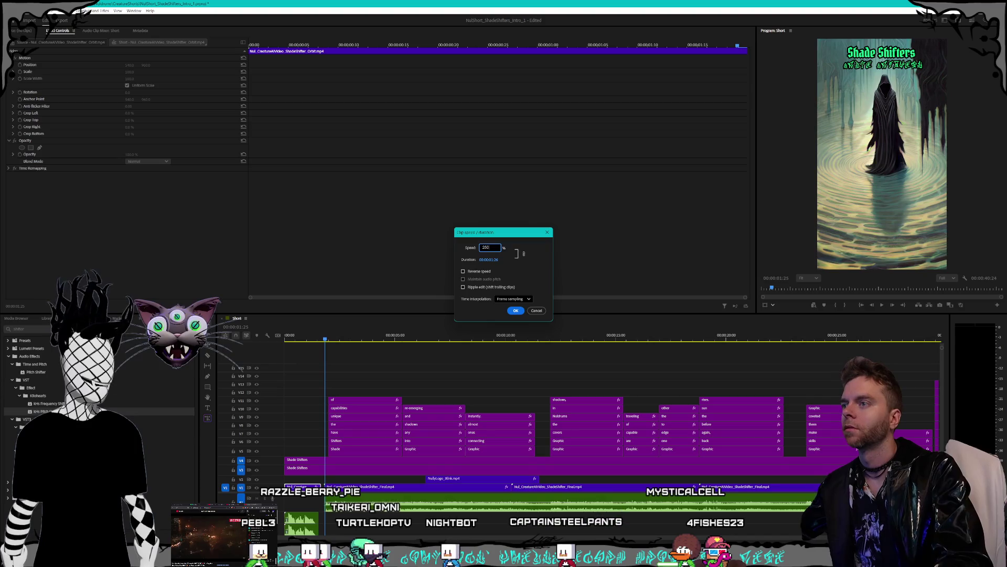
pyautogui.press('Return')
pyautogui.click(318, 504)
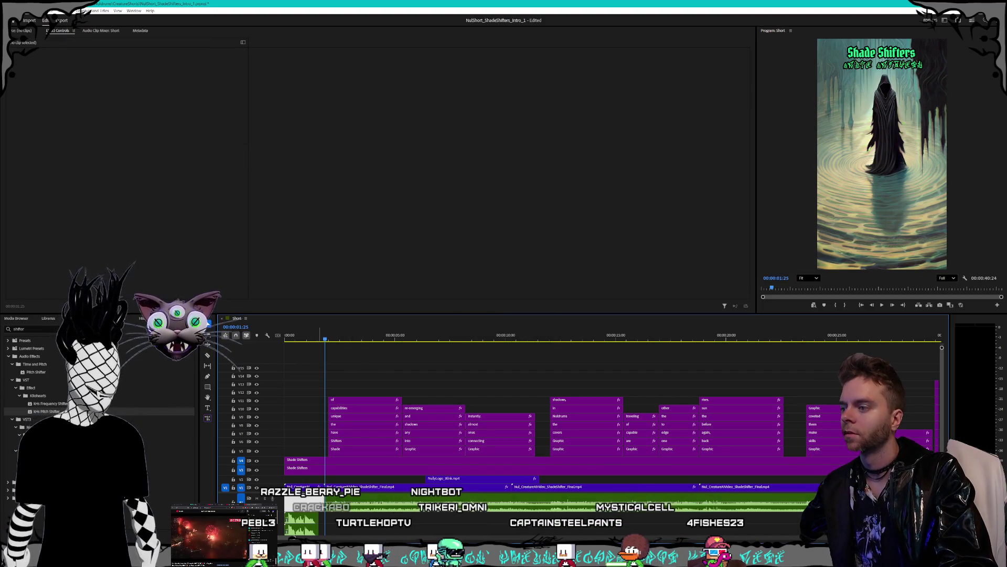
pyautogui.click(305, 486)
pyautogui.click(324, 486)
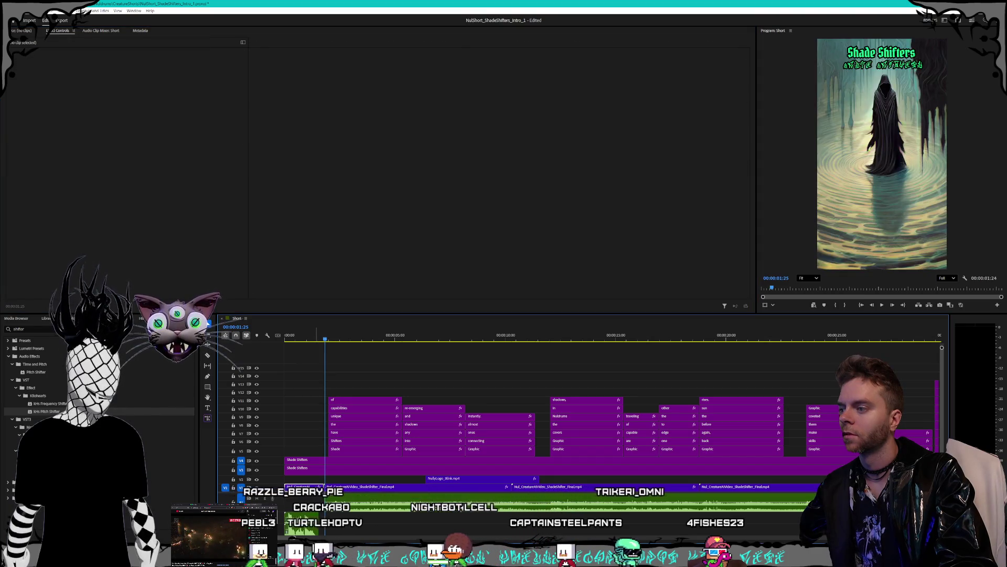
pyautogui.click(305, 487)
pyautogui.scroll(6, 322, 508)
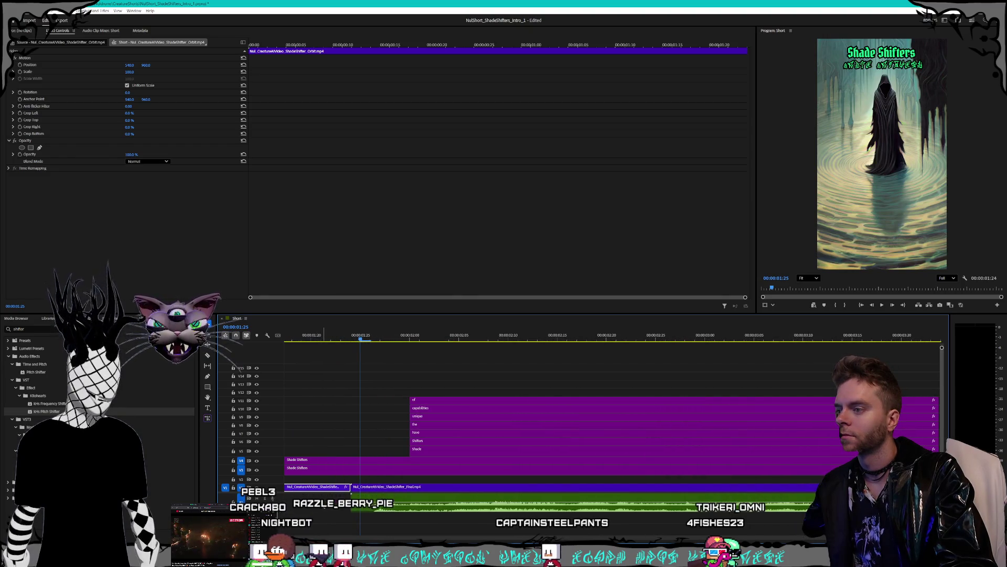
pyautogui.scroll(-8, 324, 505)
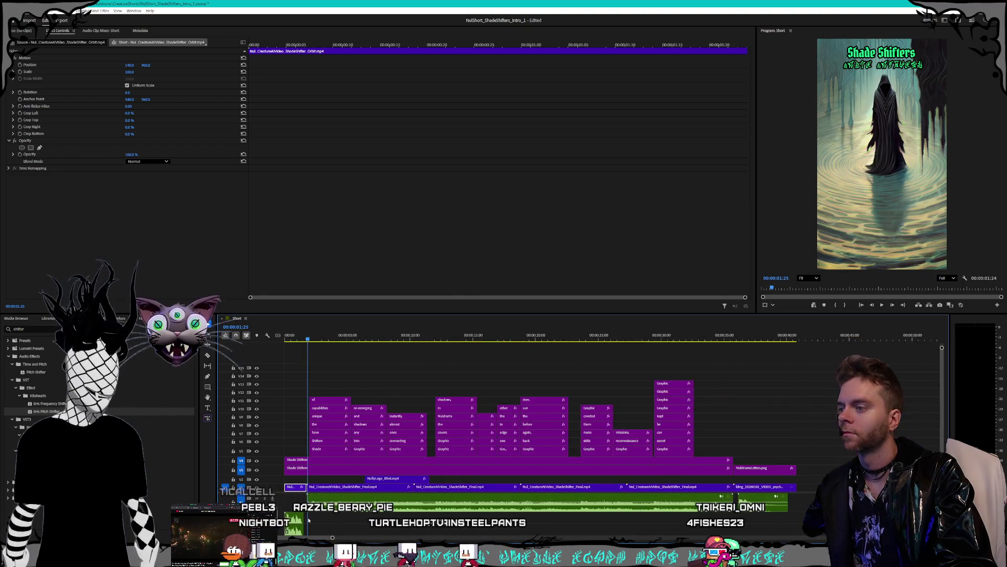
pyautogui.scroll(2, 309, 520)
pyautogui.scroll(1, 284, 538)
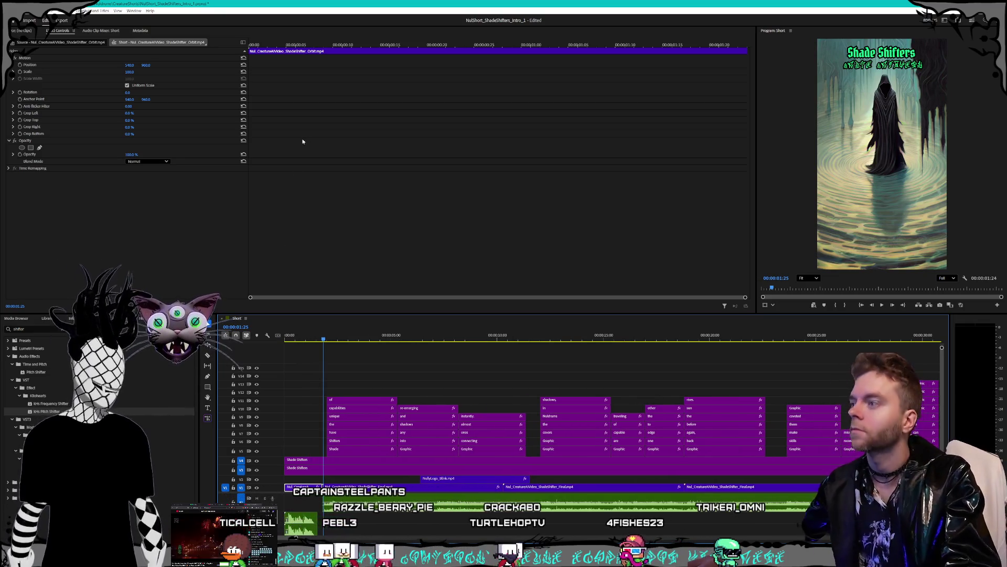
pyautogui.moveTo(296, 341); pyautogui.dragTo(275, 341)
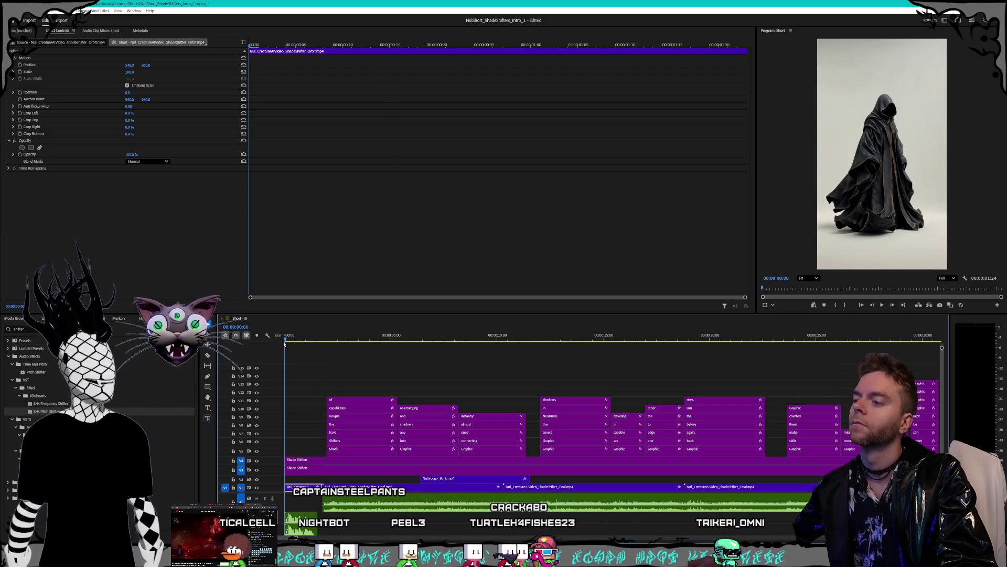
# Play the sped-up intro from the start several times, stopping on the title, then save the project
pyautogui.press('space')
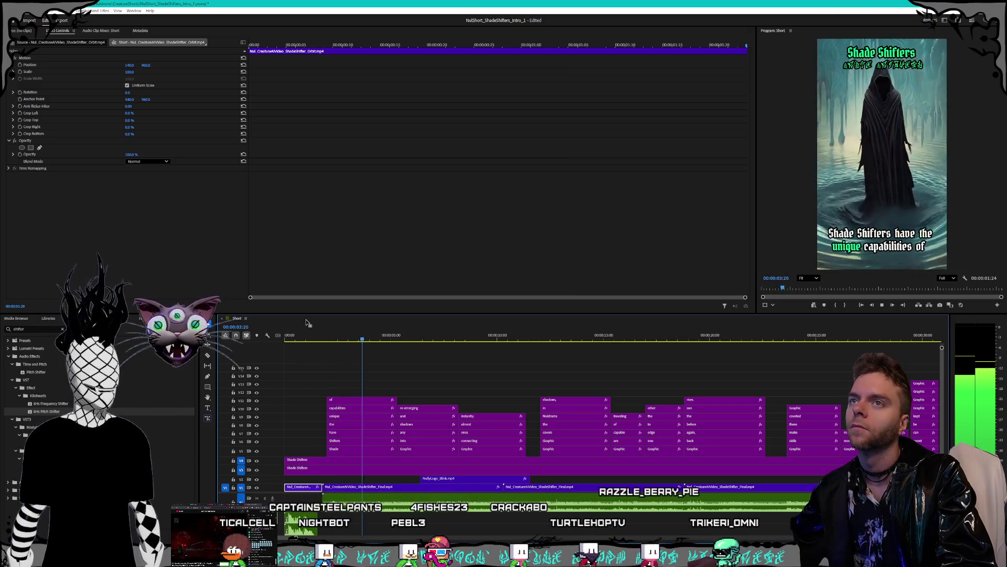
pyautogui.press('Home')
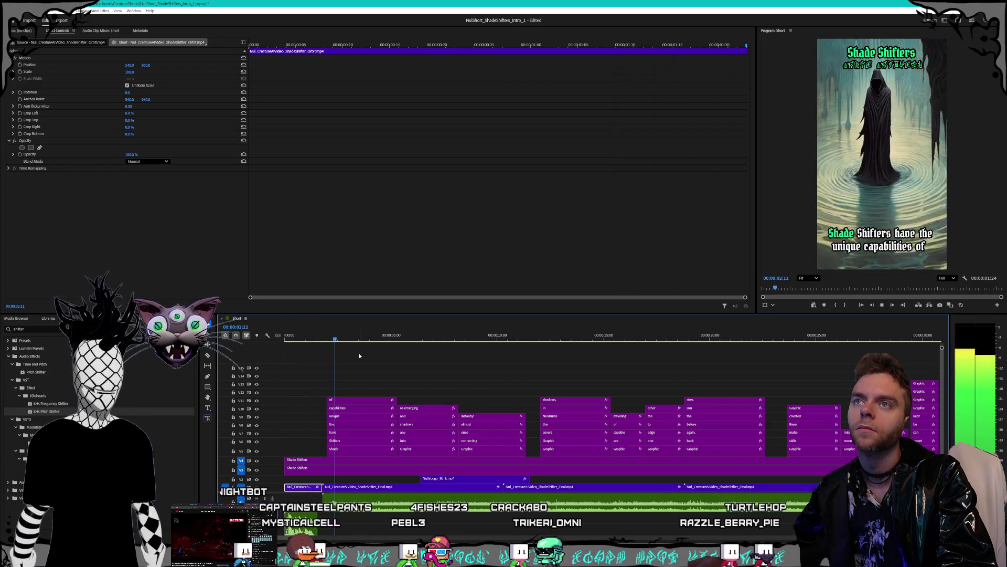
pyautogui.press('Home')
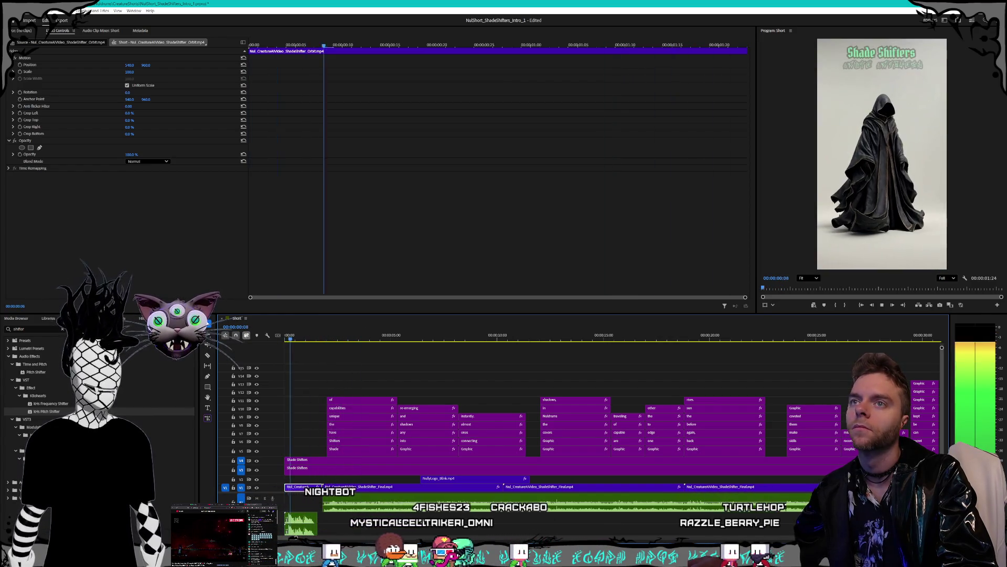
pyautogui.press('space')
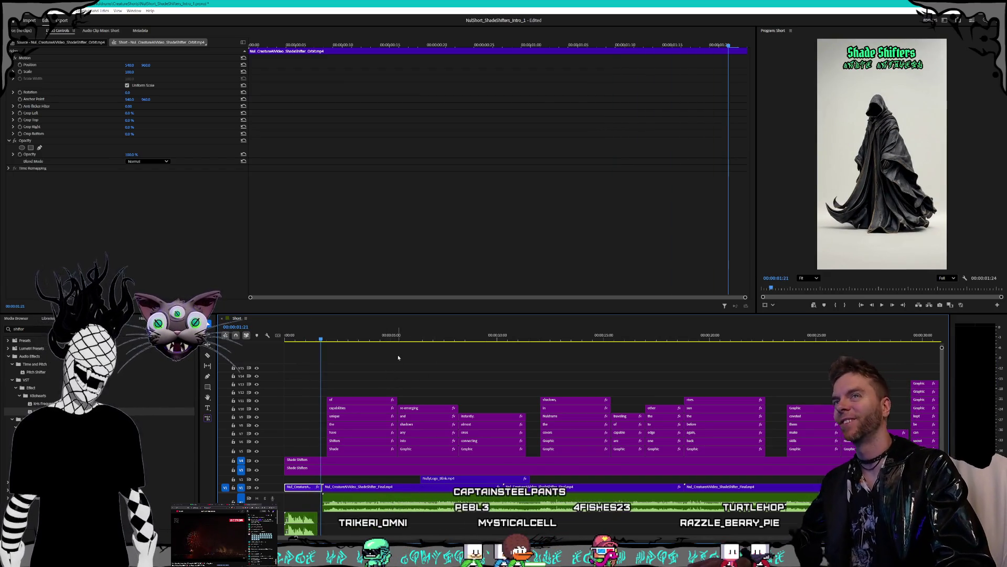
pyautogui.press('Home')
pyautogui.press('space')
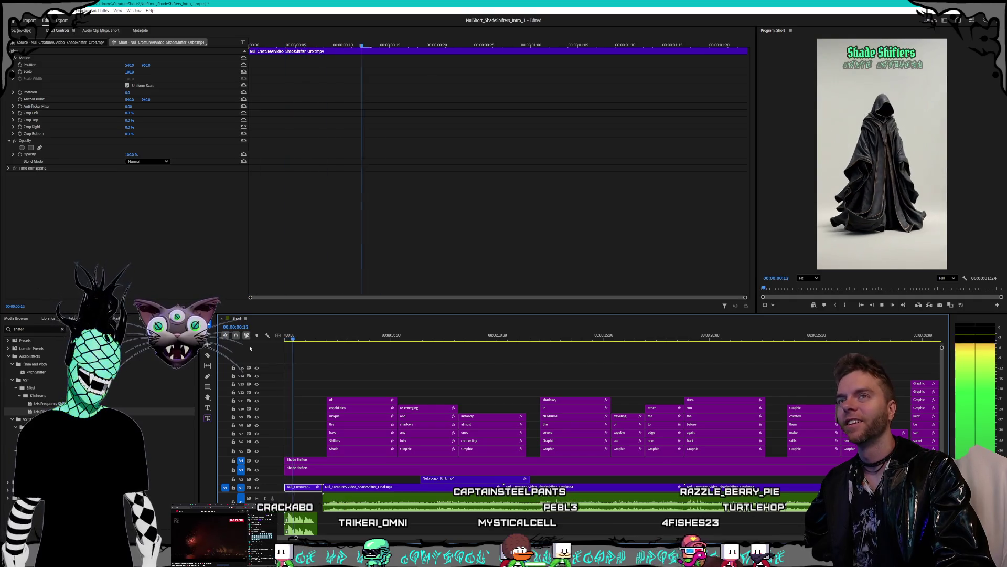
pyautogui.press('space')
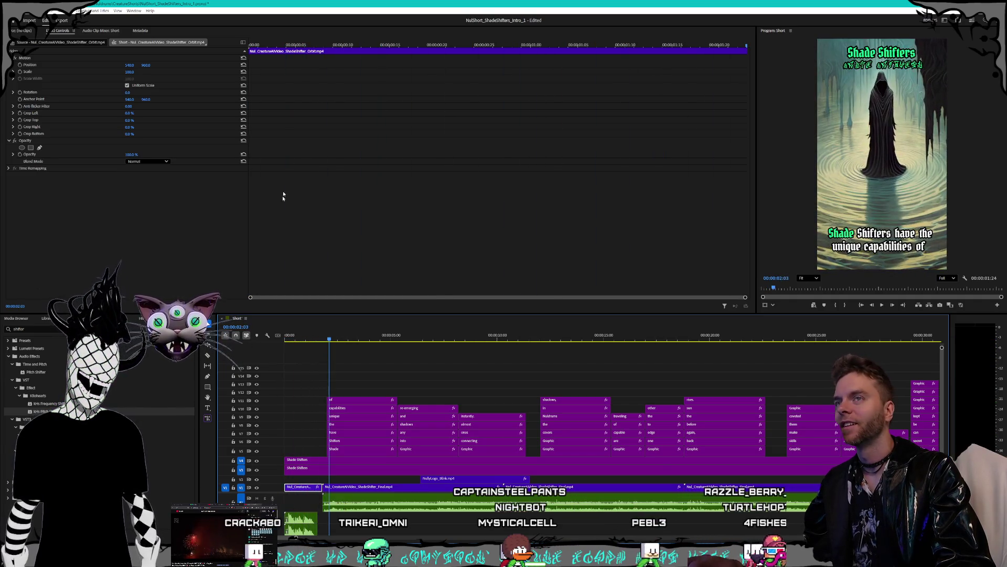
pyautogui.hotkey('alt', 'f')
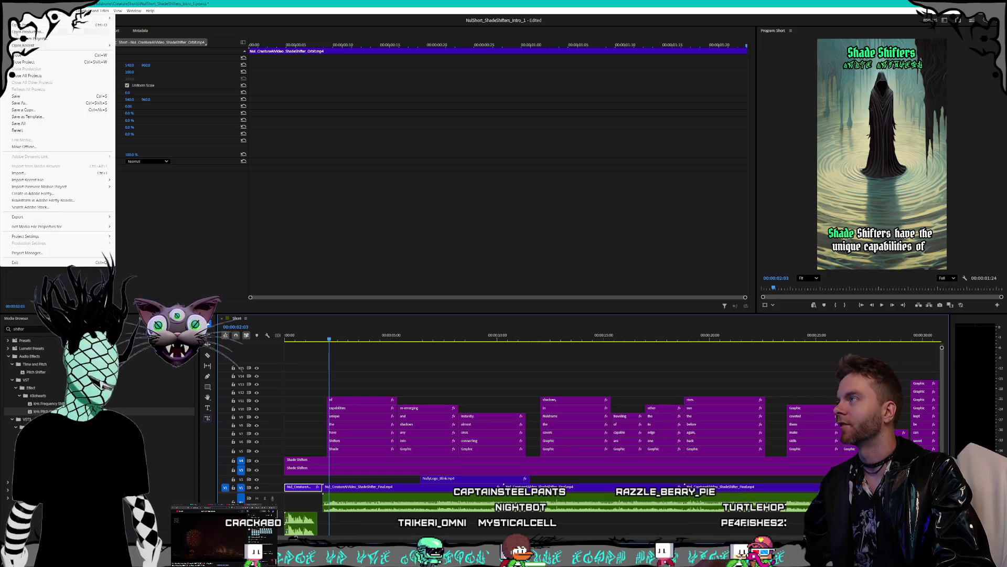
pyautogui.press('s')
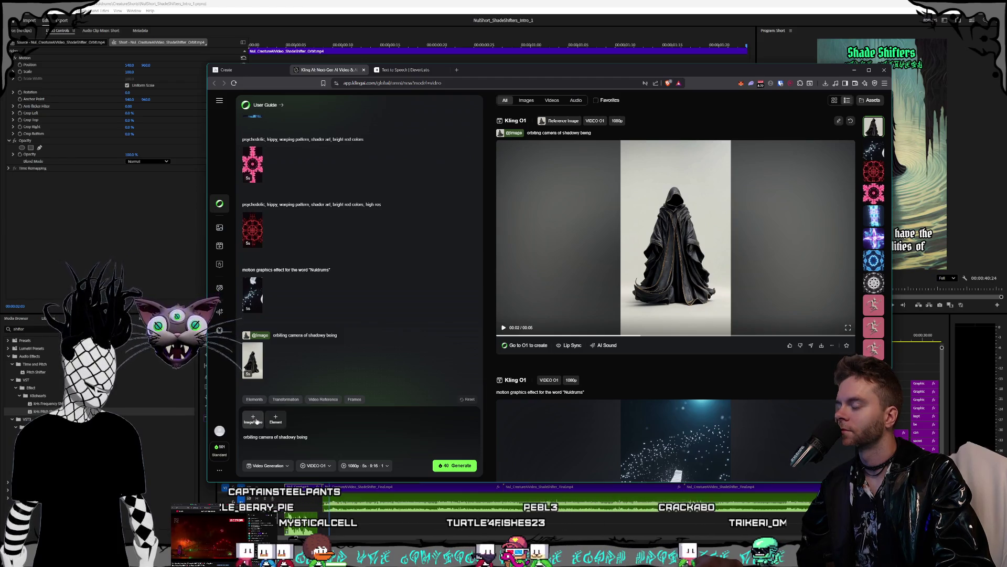
pyautogui.click(256, 421)
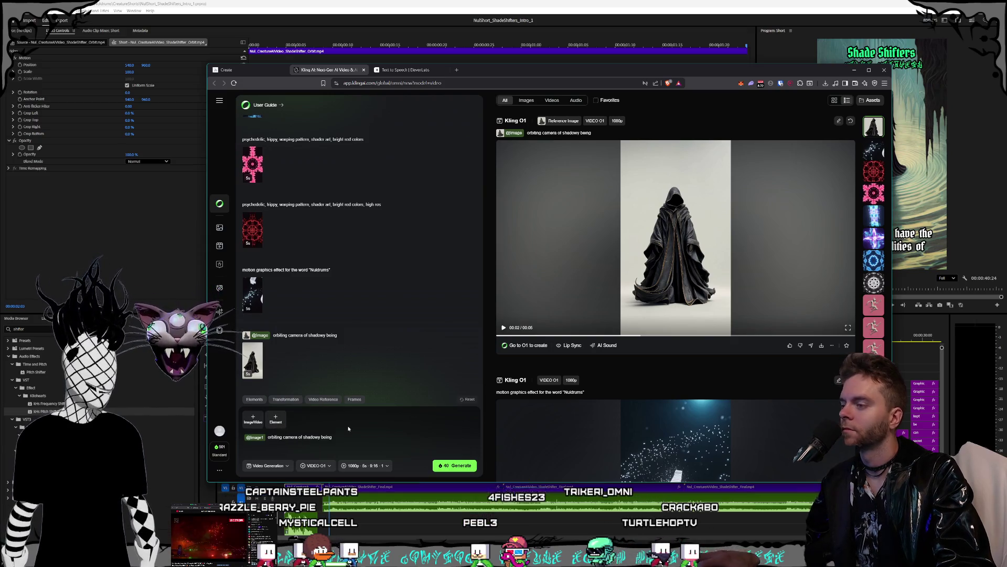
pyautogui.click(265, 440)
pyautogui.press('BackSpace')
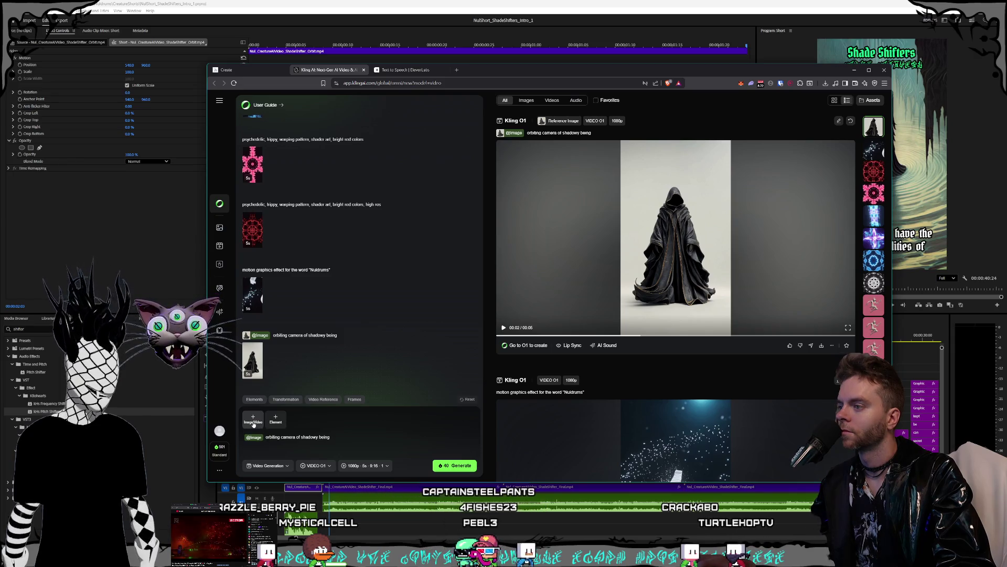
pyautogui.moveTo(257, 420)
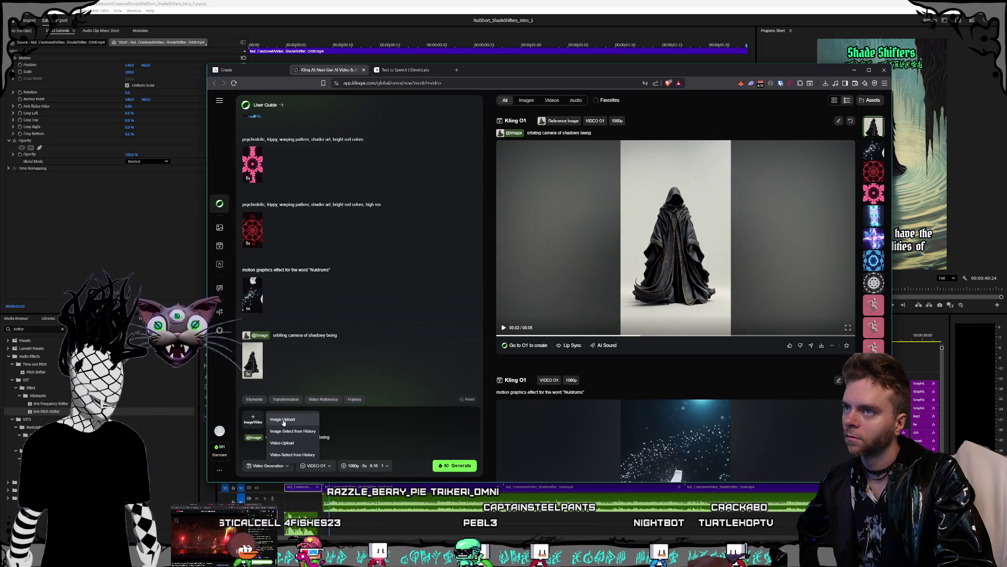
pyautogui.click(283, 420)
pyautogui.click(283, 422)
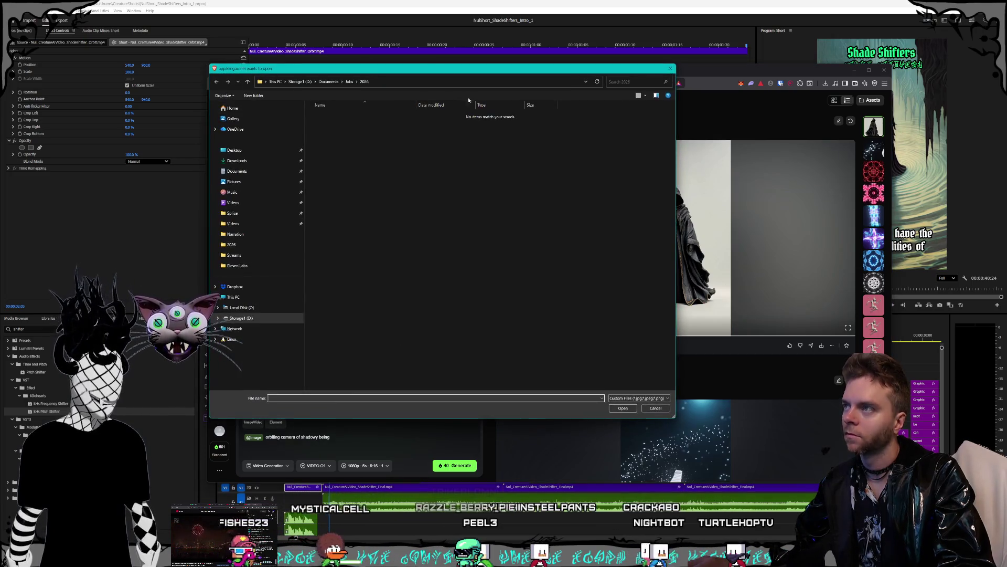
pyautogui.moveTo(435, 75); pyautogui.dragTo(724, 210)
pyautogui.press('Escape')
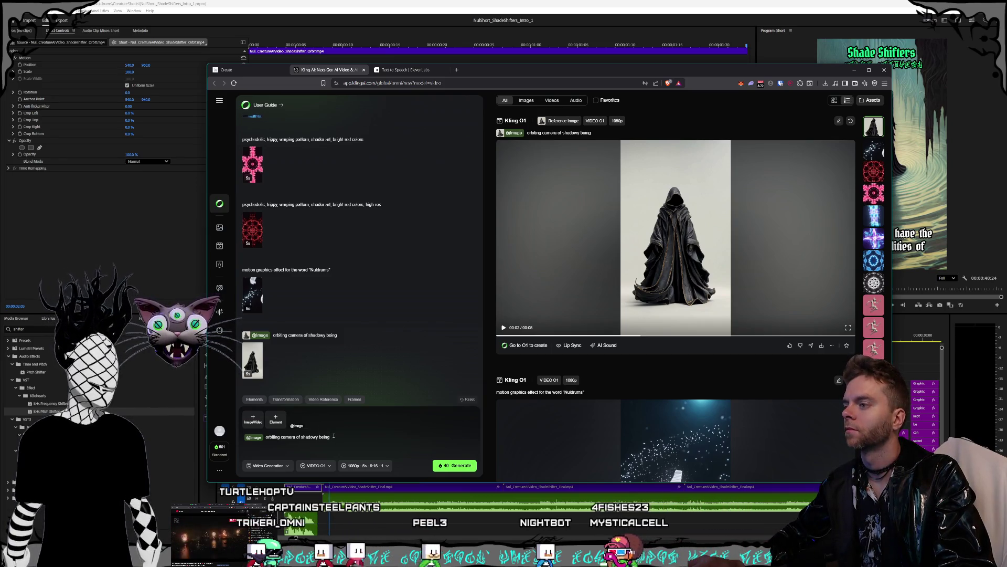
# Replace 'camera of shadowy being' in the prompt with 'a fox humanoid sniffing the air'
pyautogui.moveTo(331, 436)
pyautogui.mouseDown()
pyautogui.moveTo(276, 445)
pyautogui.moveTo(309, 441)
pyautogui.mouseUp()
pyautogui.write('a fox human')
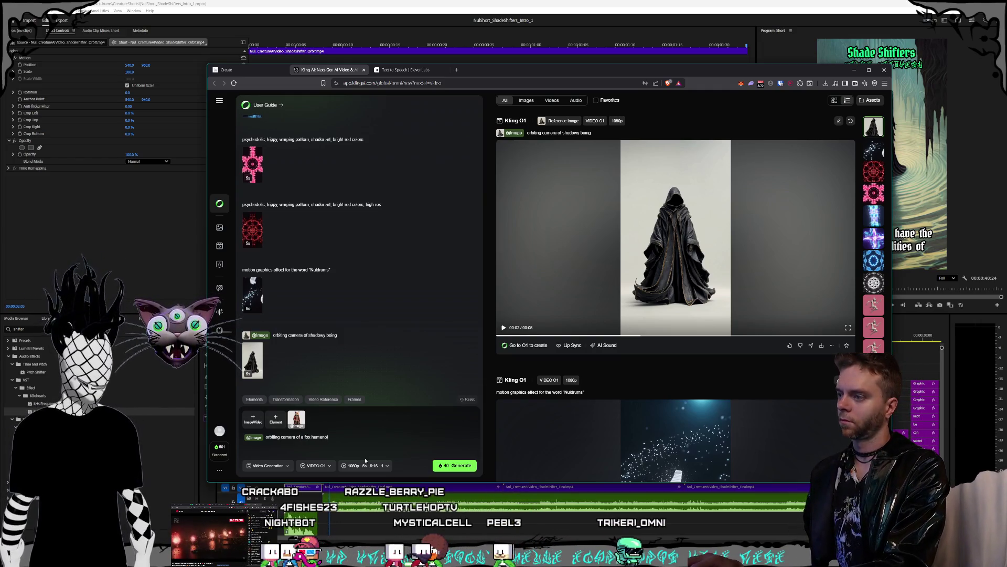
pyautogui.write('d a')
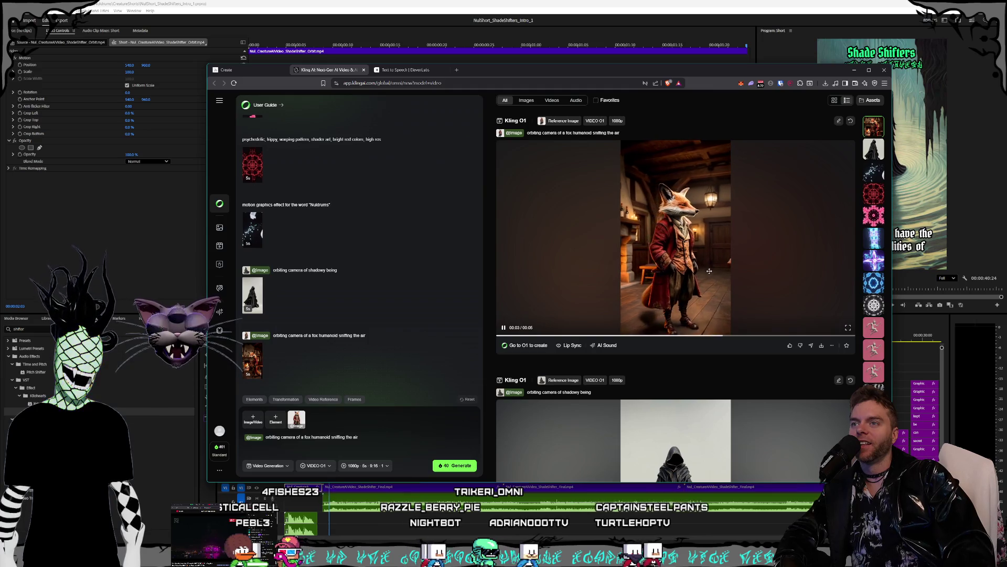
# Save the fox video in the Nuldrums AI folder under the NobleReds file name, with 'OrbitIntro' replacing 'Final'
pyautogui.click(821, 346)
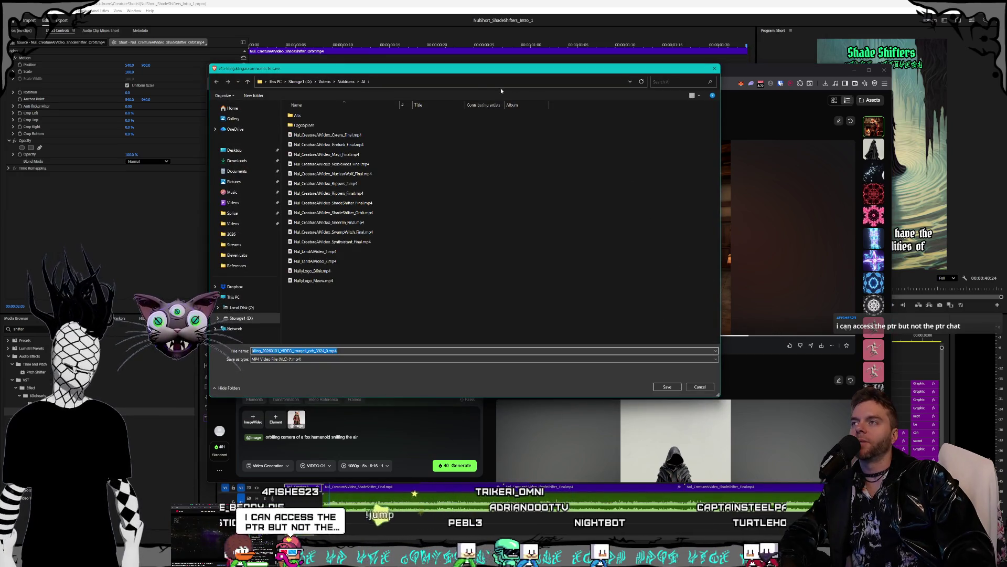
pyautogui.moveTo(483, 72); pyautogui.dragTo(579, 87)
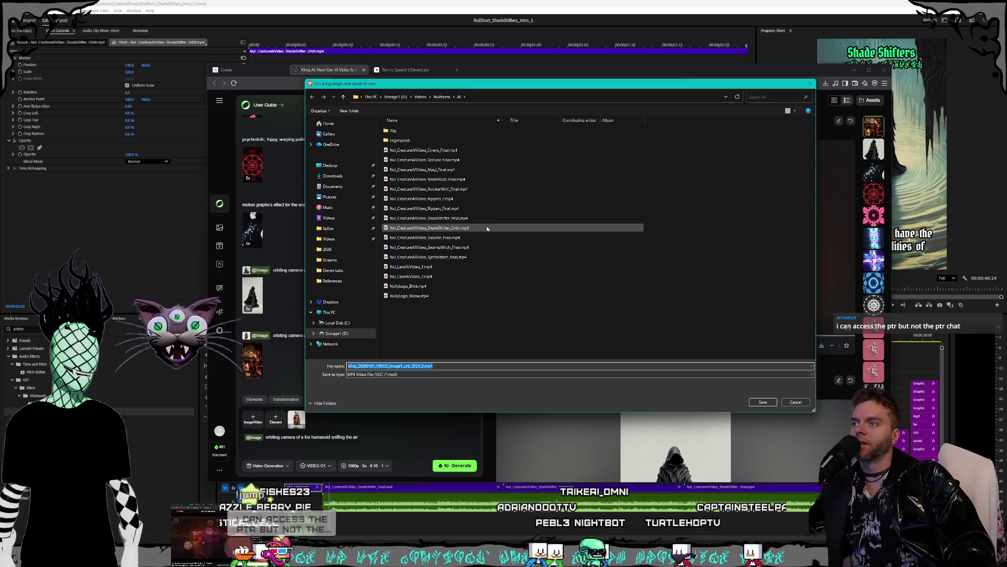
pyautogui.click(446, 179)
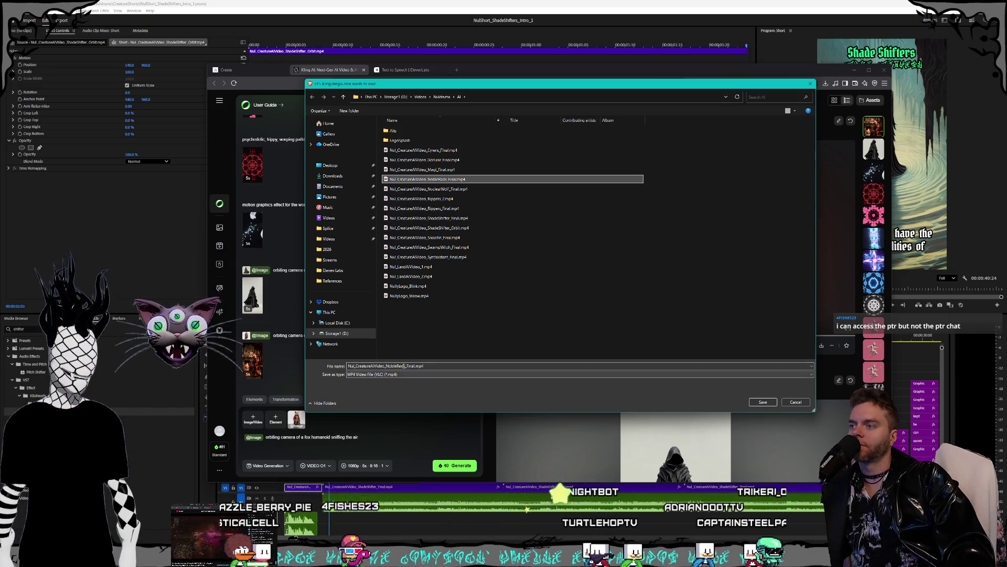
pyautogui.click(405, 366)
pyautogui.doubleClick(410, 366)
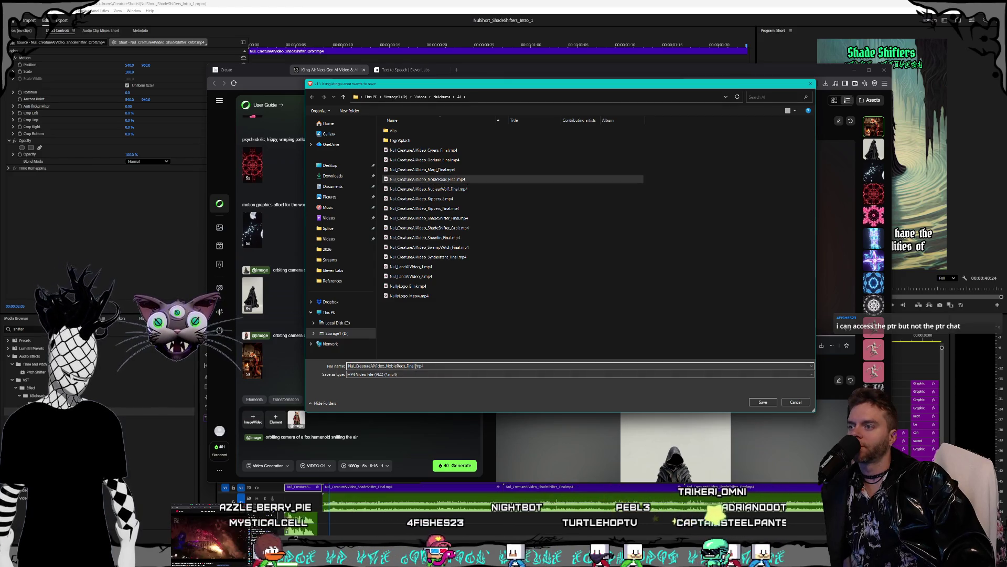
pyautogui.write('OrbitIntro')
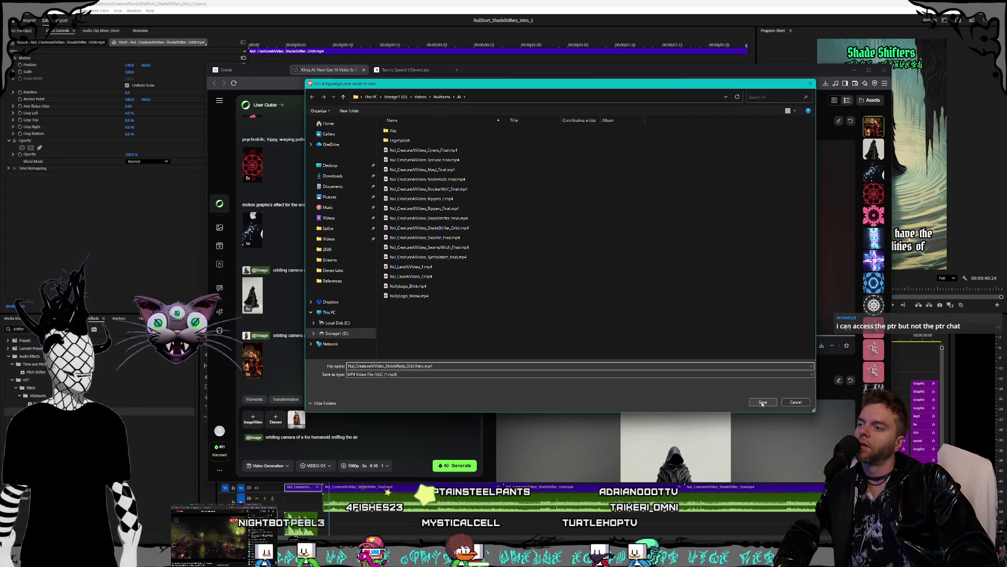
pyautogui.click(763, 402)
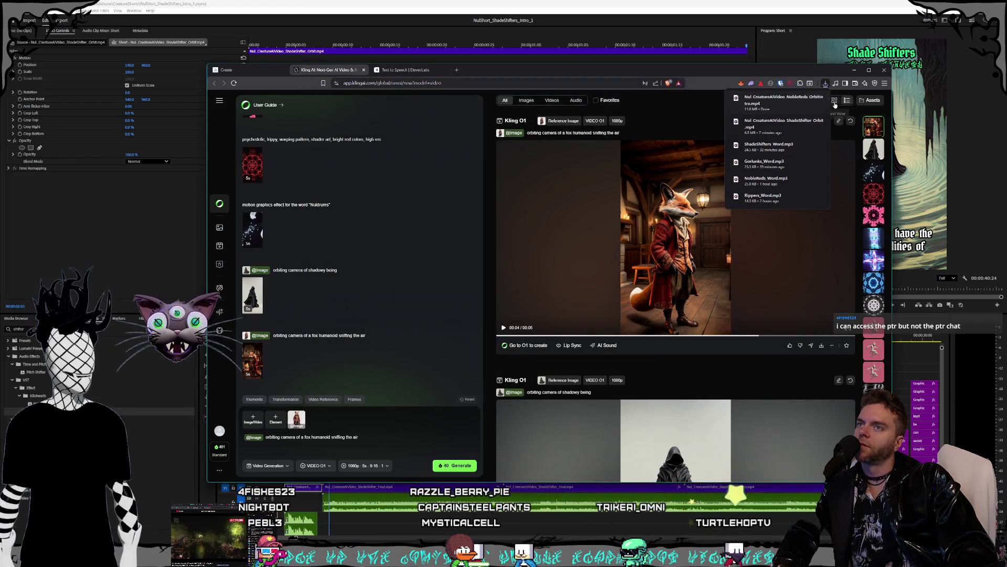
# Reveal the downloaded fox video in File Explorer, then return to Premiere Pro
pyautogui.click(796, 99)
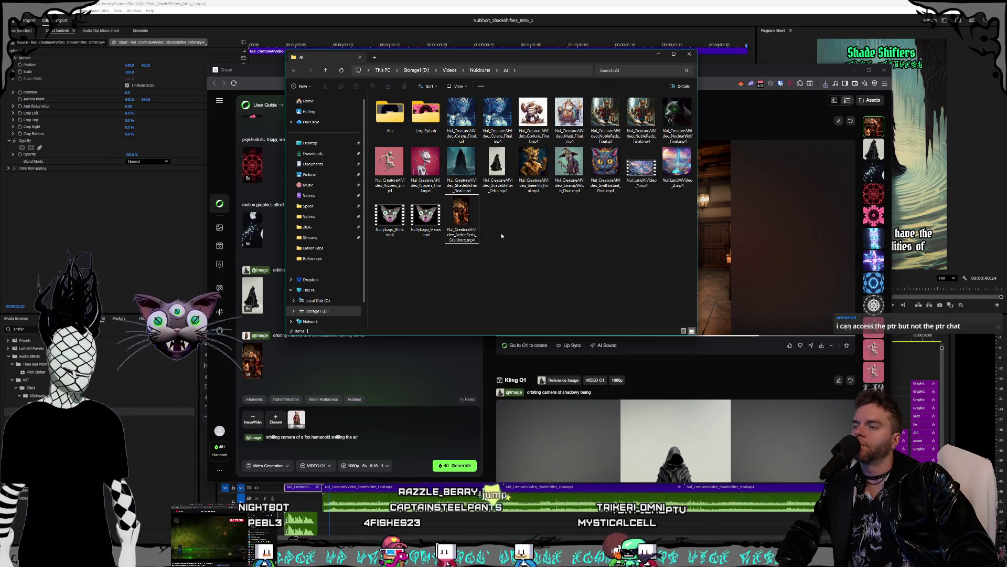
pyautogui.moveTo(457, 63); pyautogui.dragTo(417, 75)
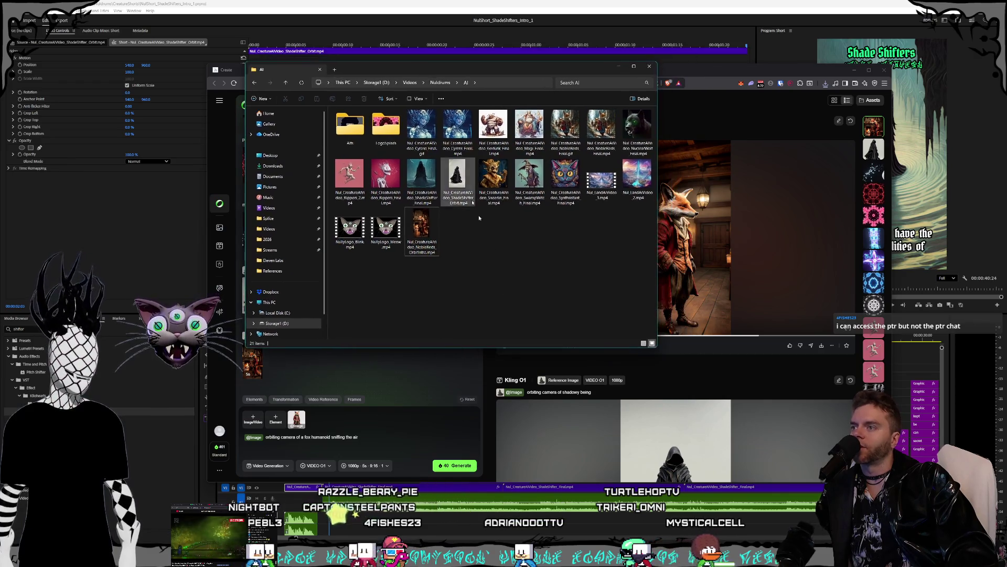
pyautogui.click(496, 1)
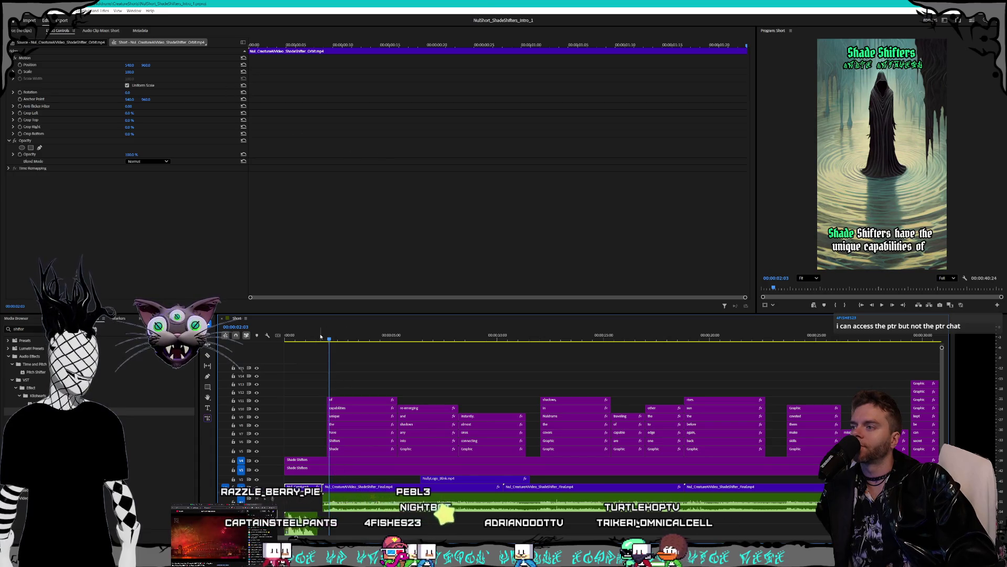
pyautogui.press('space')
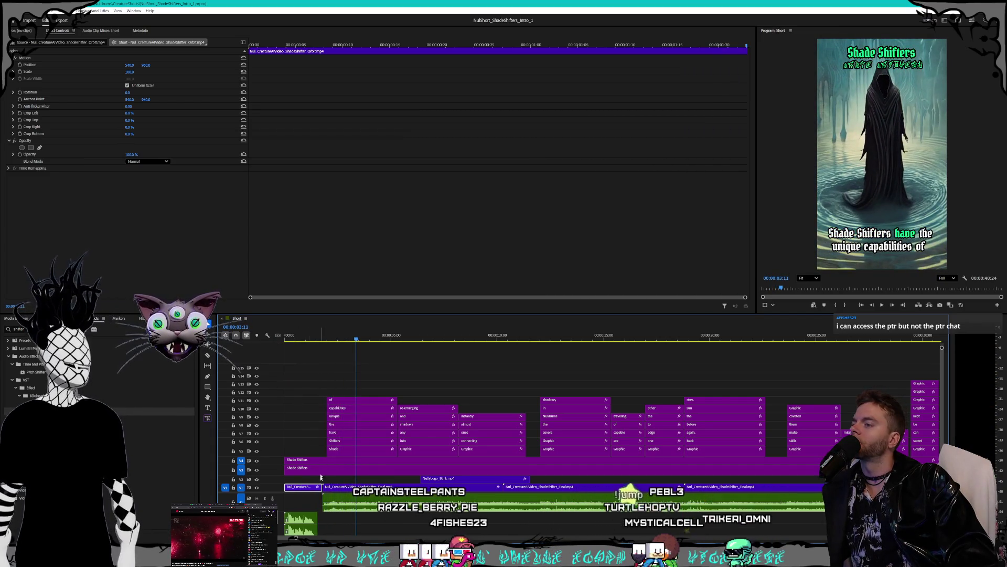
pyautogui.keyDown('alt'); pyautogui.scroll(4, 319, 465); pyautogui.keyUp('alt')
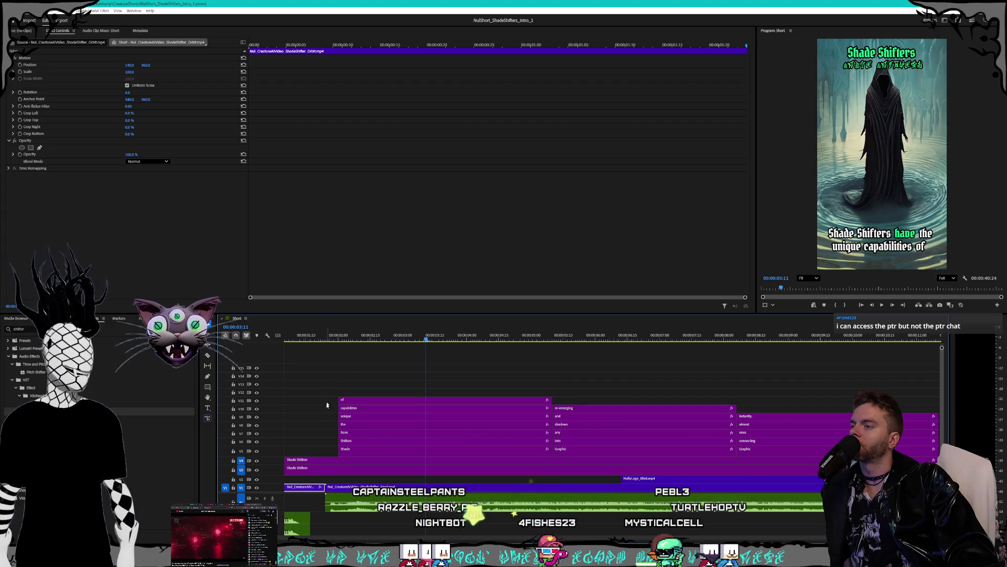
pyautogui.keyDown('alt'); pyautogui.scroll(-4, 275, 341); pyautogui.keyUp('alt')
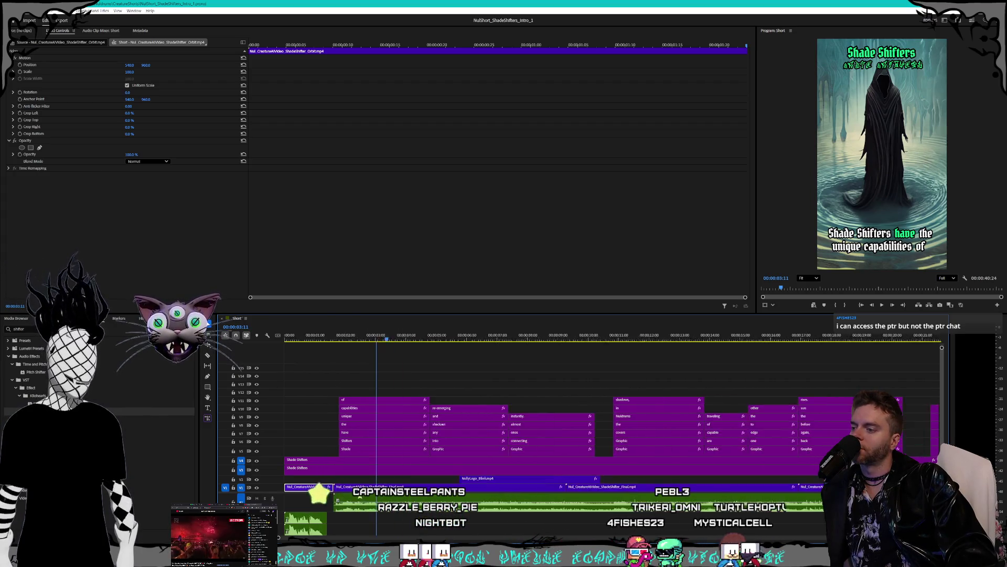
pyautogui.press('Home')
pyautogui.press('space')
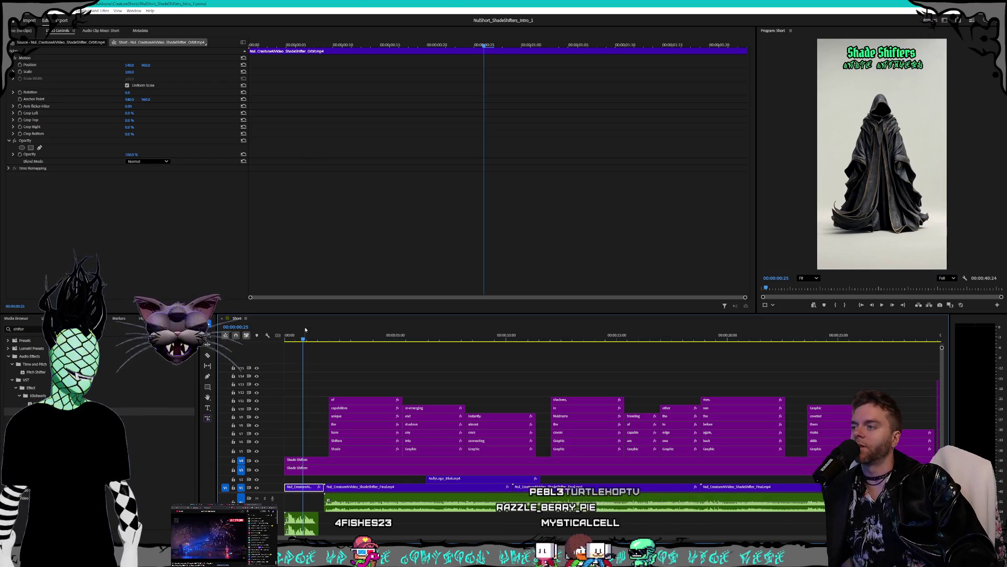
# Replay the short from the start, then marquee-select the caption clips on the upper tracks
pyautogui.moveTo(306, 338); pyautogui.dragTo(286, 337)
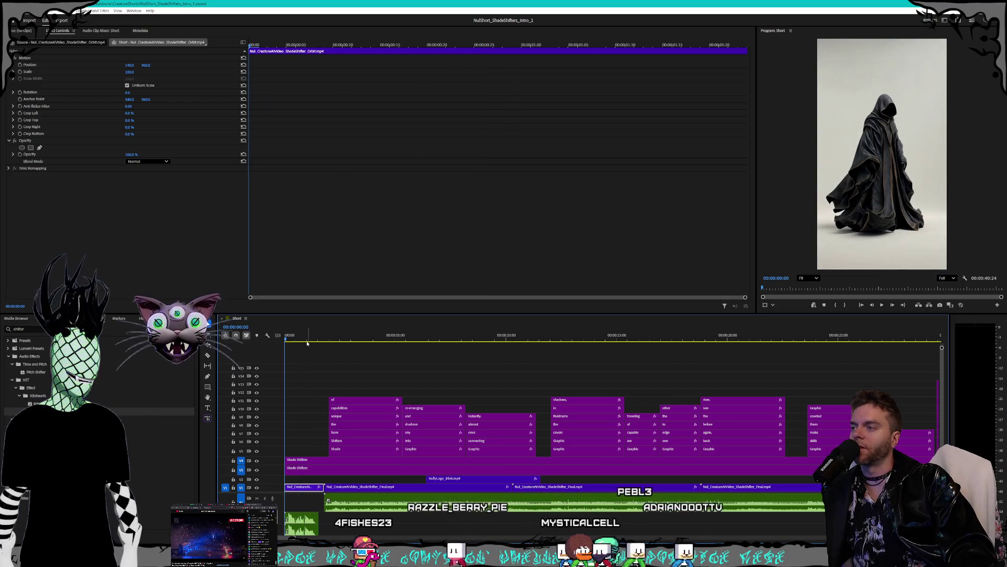
pyautogui.press('space')
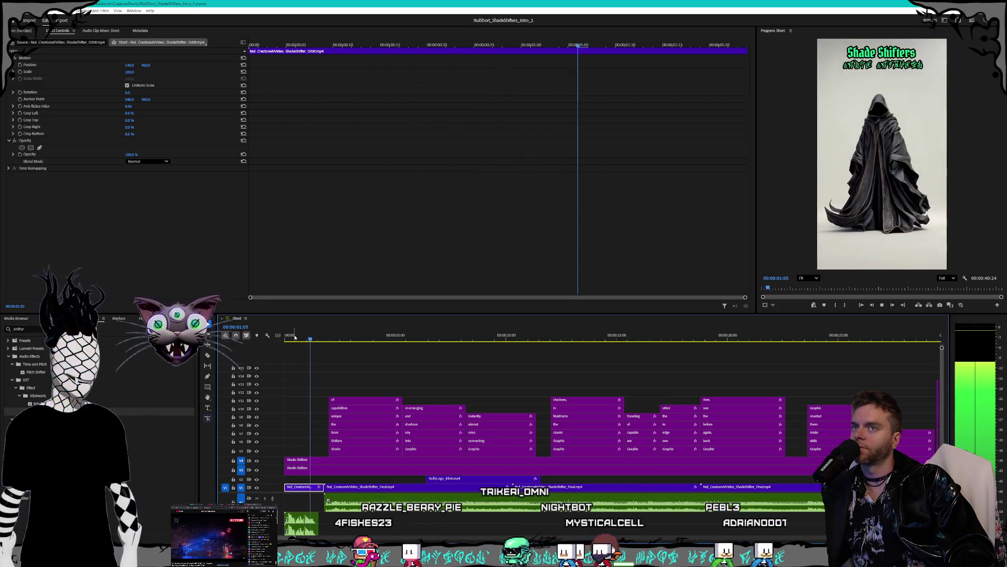
pyautogui.click(312, 339)
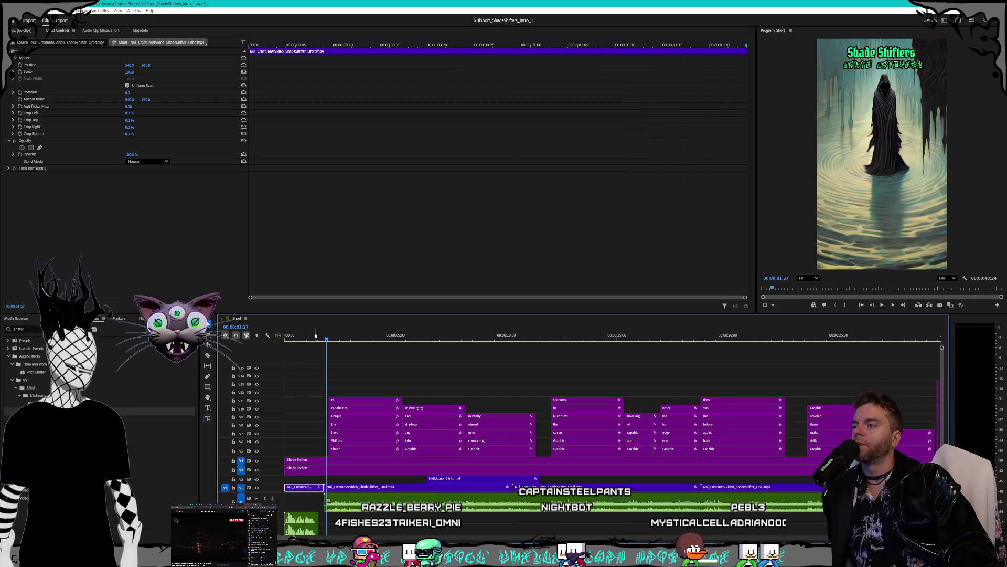
pyautogui.press('Home')
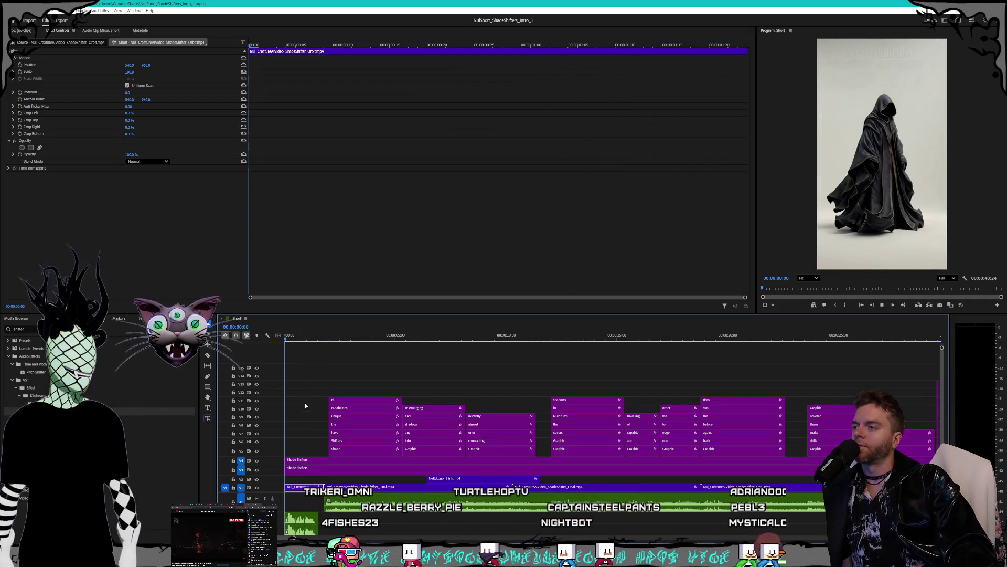
pyautogui.press('space')
pyautogui.press('space')
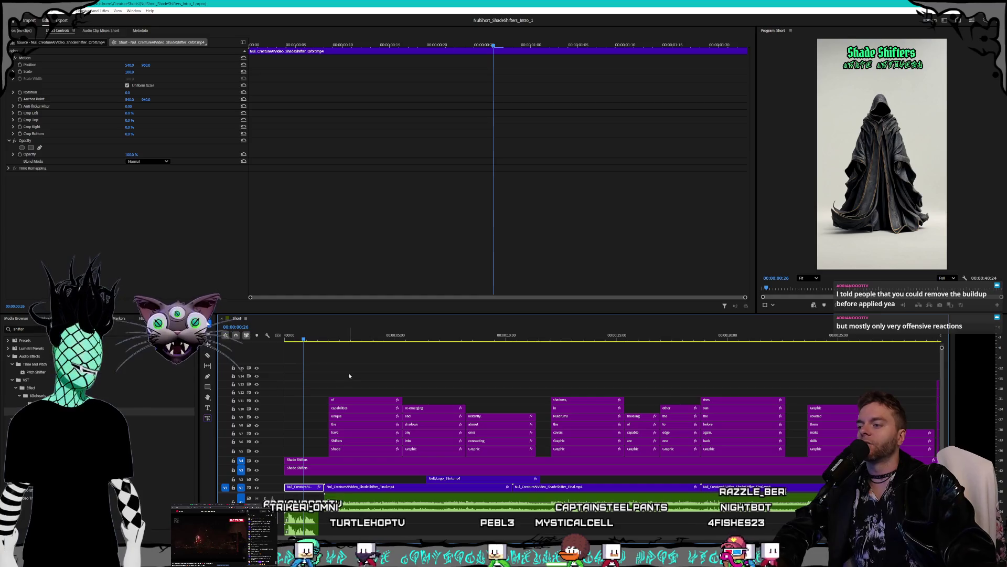
pyautogui.moveTo(340, 376)
pyautogui.mouseDown()
pyautogui.moveTo(452, 424)
pyautogui.moveTo(625, 452)
pyautogui.moveTo(910, 452)
pyautogui.mouseUp()
# Zoom the timeline out so the full 40-second sequence fits, then clear the selection
pyautogui.press('-')
pyautogui.moveTo(326, 360)
pyautogui.mouseDown()
pyautogui.moveTo(654, 449)
pyautogui.moveTo(824, 453)
pyautogui.moveTo(807, 457)
pyautogui.mouseUp()
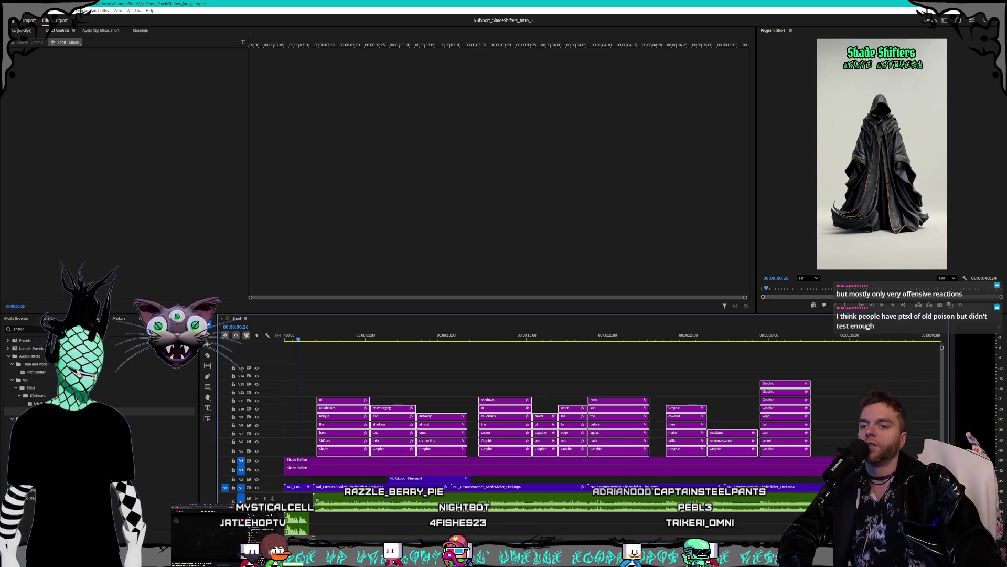
pyautogui.hotkey('ctrl', 'shift', 'a')
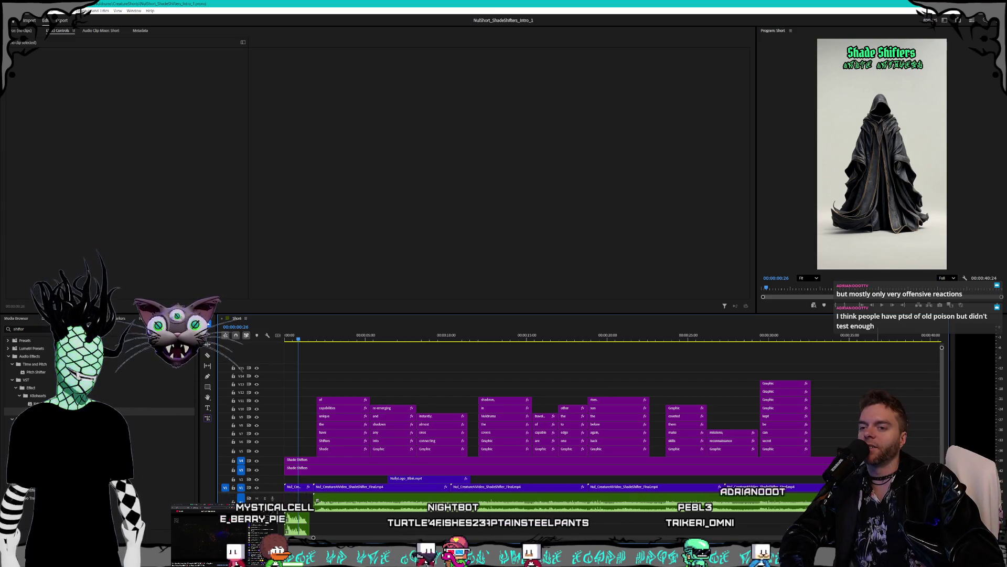
# Drag the video/audio divider up to give the audio tracks more room
pyautogui.hscroll(1, 613, 420)
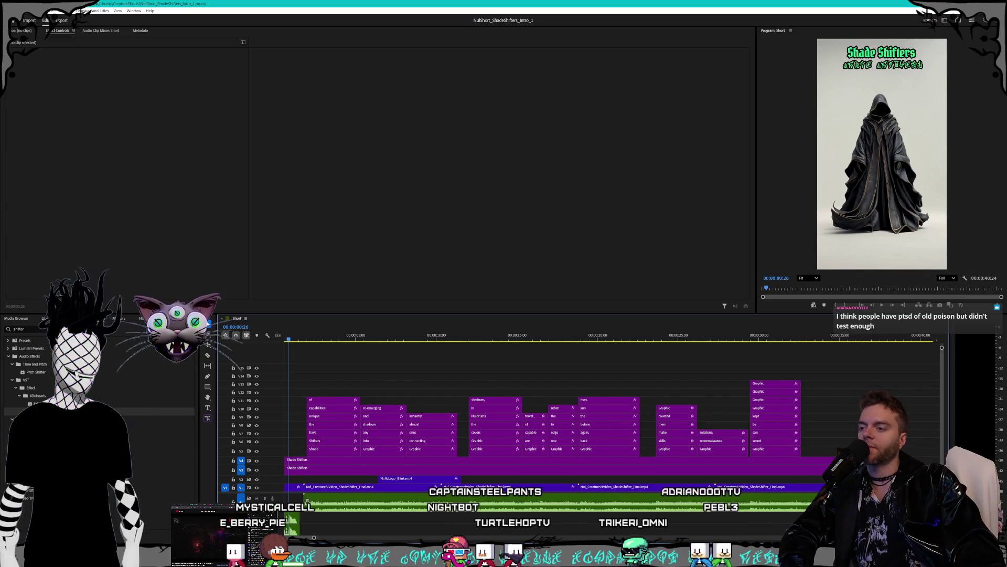
pyautogui.hscroll(-1, 473, 539)
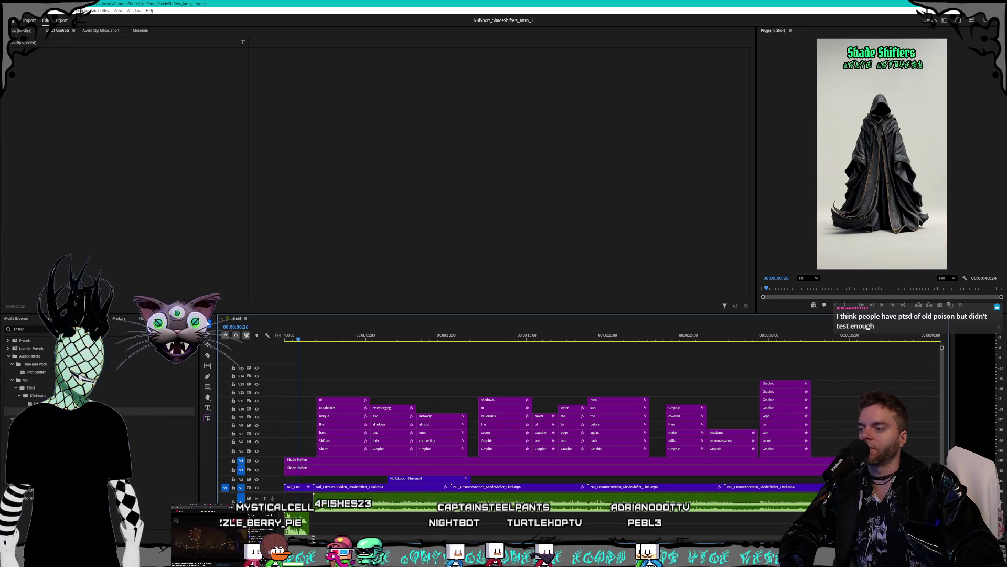
pyautogui.scroll(-1, 610, 506)
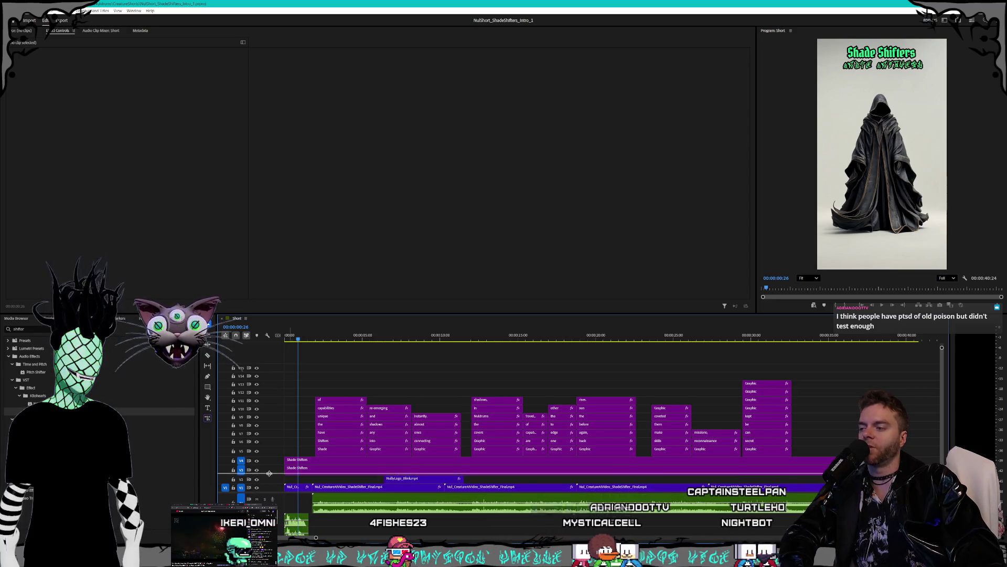
pyautogui.moveTo(269, 472); pyautogui.dragTo(279, 450)
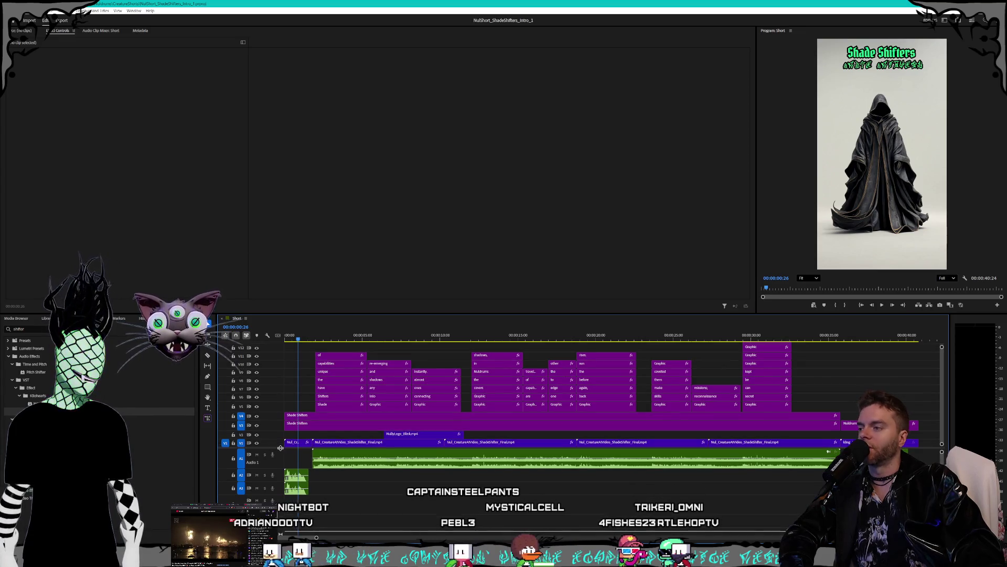
pyautogui.moveTo(279, 450); pyautogui.dragTo(280, 454)
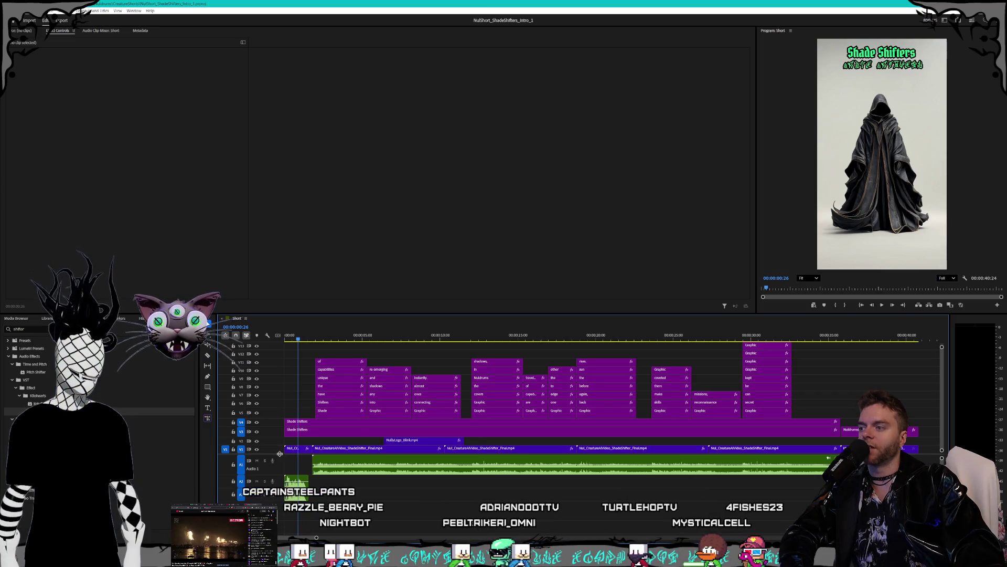
pyautogui.moveTo(279, 455); pyautogui.dragTo(279, 457)
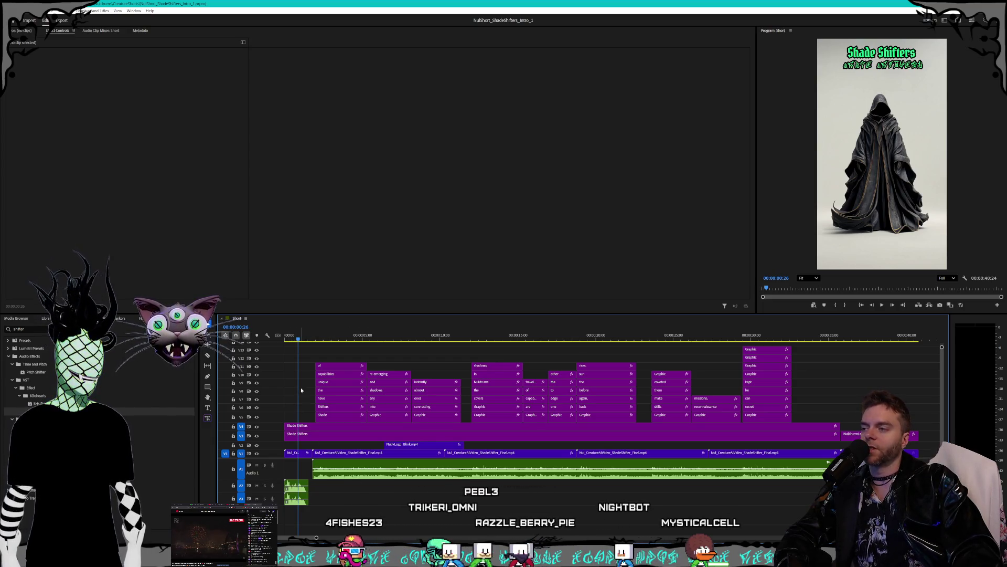
# Scrub frames around one second into the intro, then play the short from 00:00
pyautogui.click(306, 340)
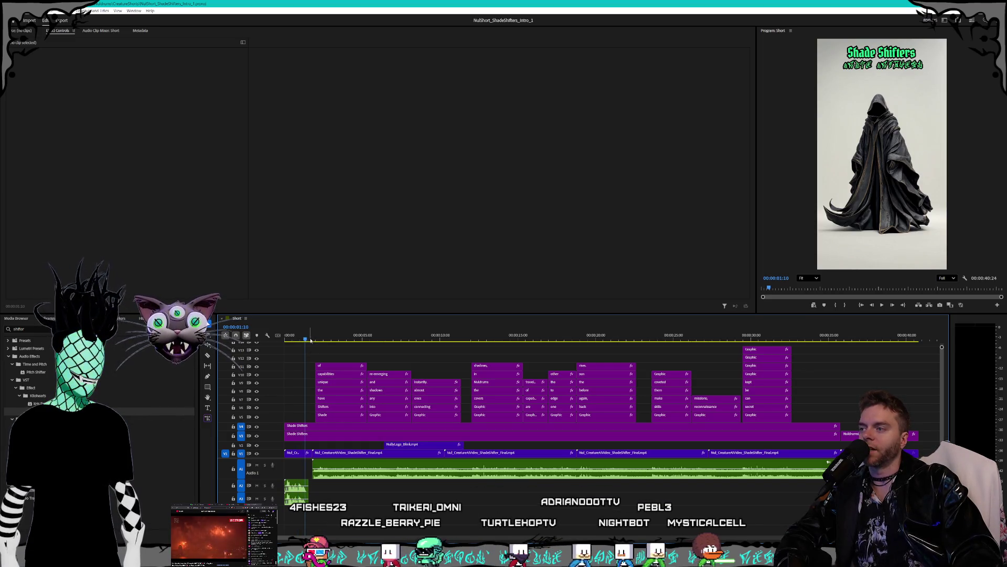
pyautogui.click(311, 338)
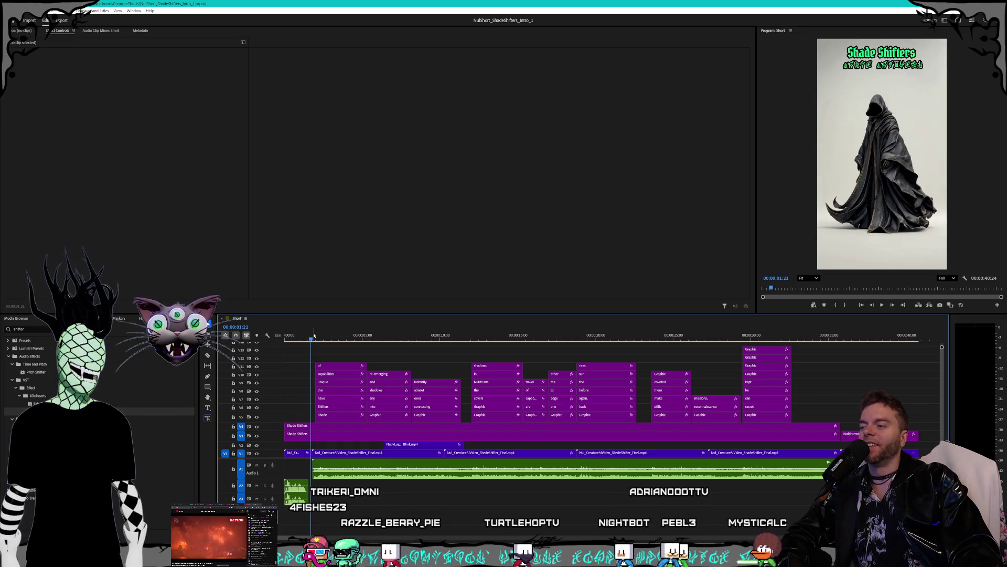
pyautogui.click(284, 341)
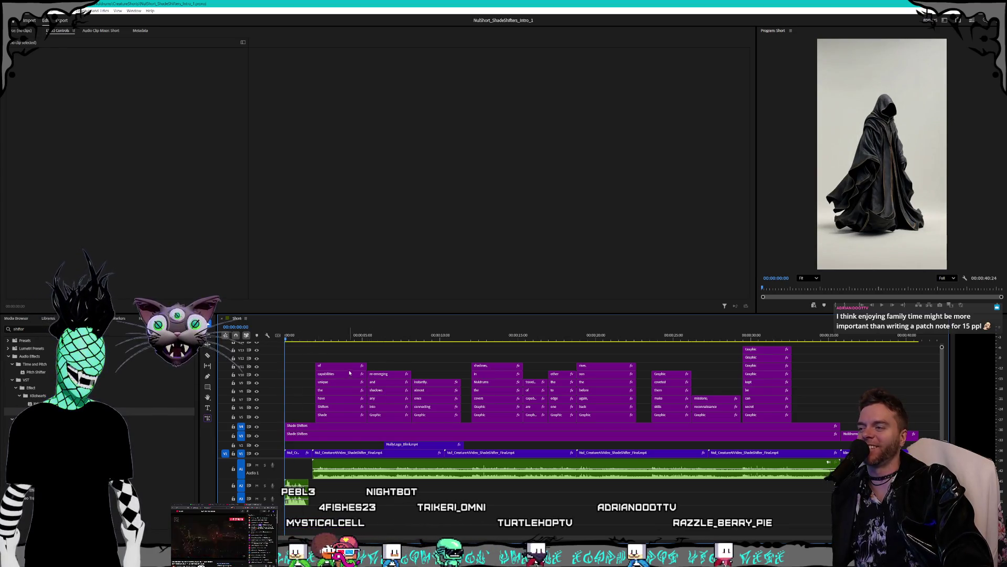
pyautogui.press('space')
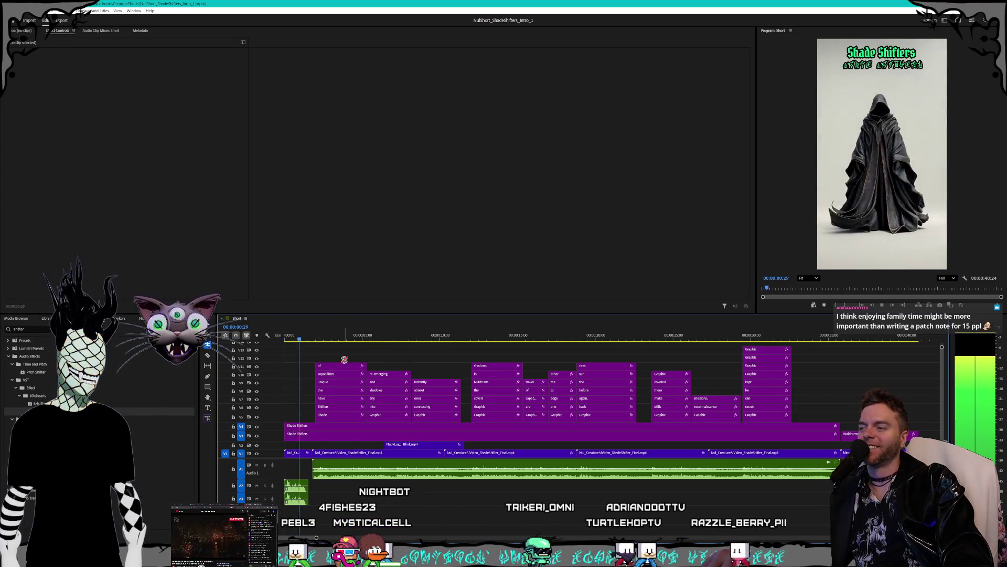
# Open the recent project NulShort_NobleReds_Intro_1 from the File menu
pyautogui.click(11, 11)
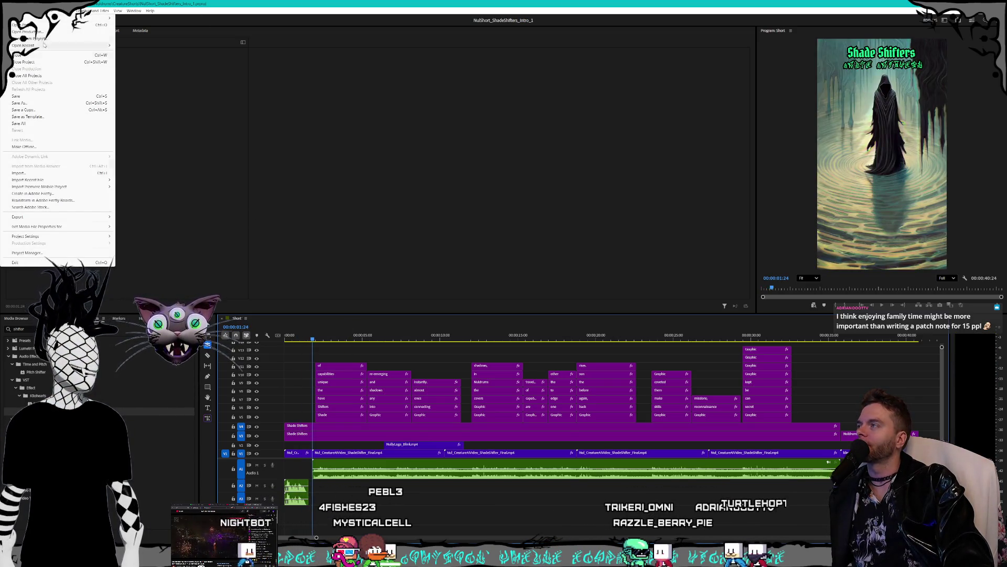
pyautogui.moveTo(43, 45)
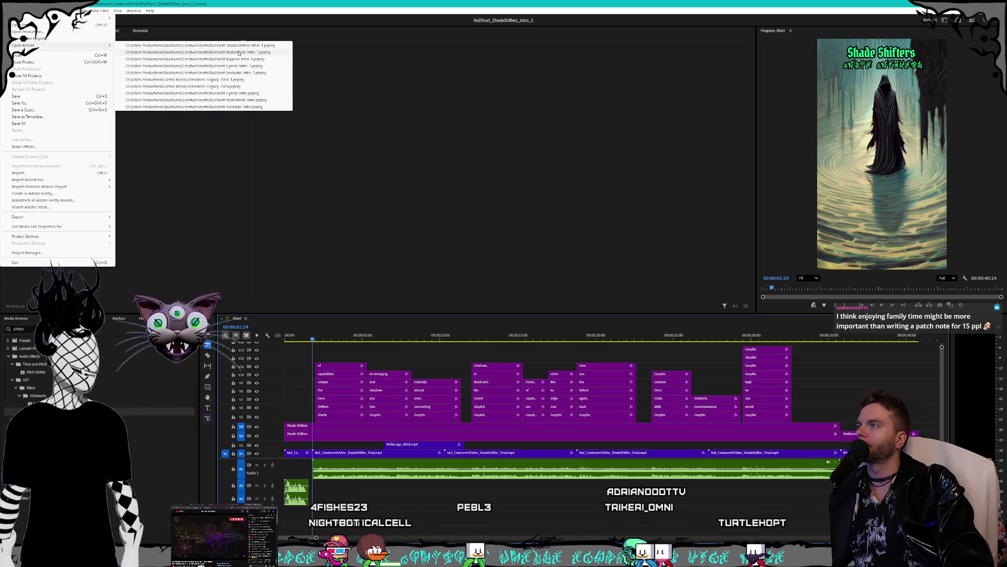
pyautogui.click(239, 53)
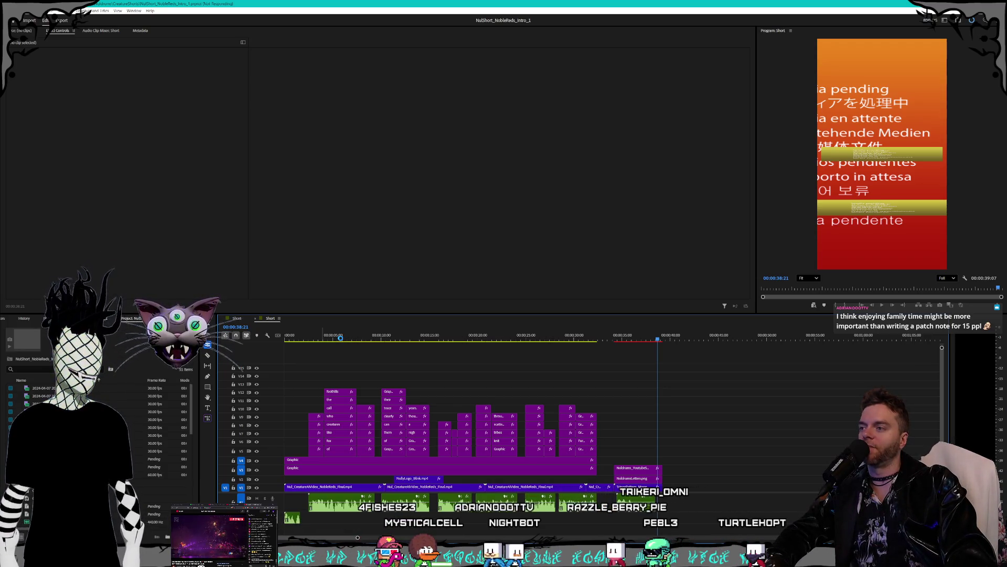
# Scrub back to the fox frame and select the NulDrums end card clips
pyautogui.moveTo(342, 340); pyautogui.dragTo(283, 340)
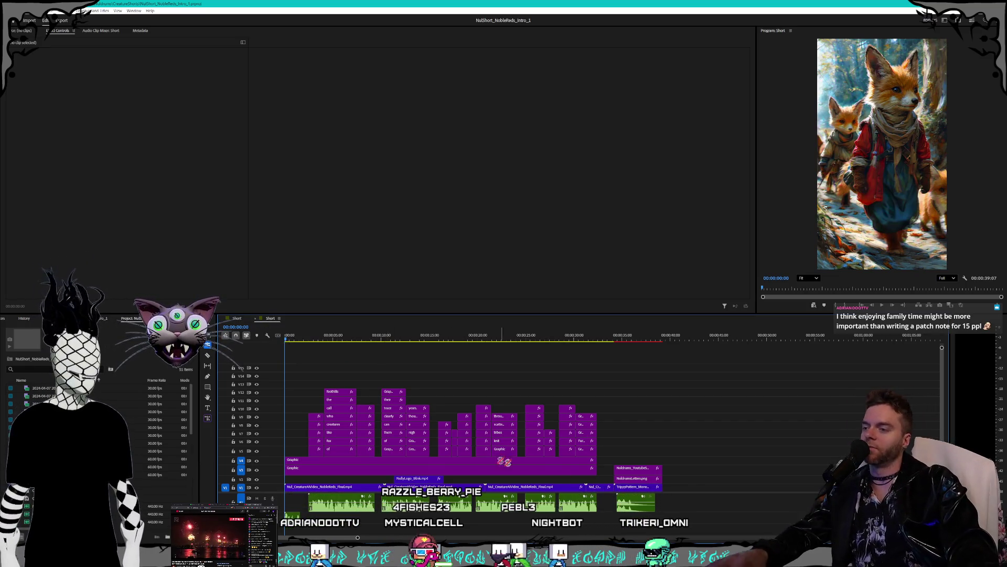
pyautogui.moveTo(691, 414)
pyautogui.mouseDown()
pyautogui.moveTo(621, 496)
pyautogui.moveTo(619, 520)
pyautogui.mouseUp()
pyautogui.click(689, 473)
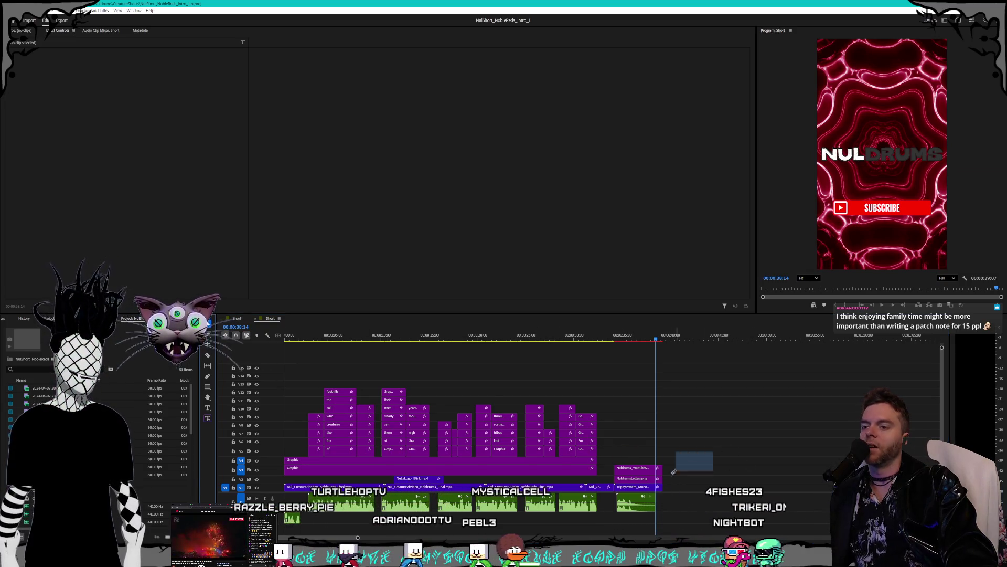
pyautogui.moveTo(677, 462); pyautogui.dragTo(618, 528)
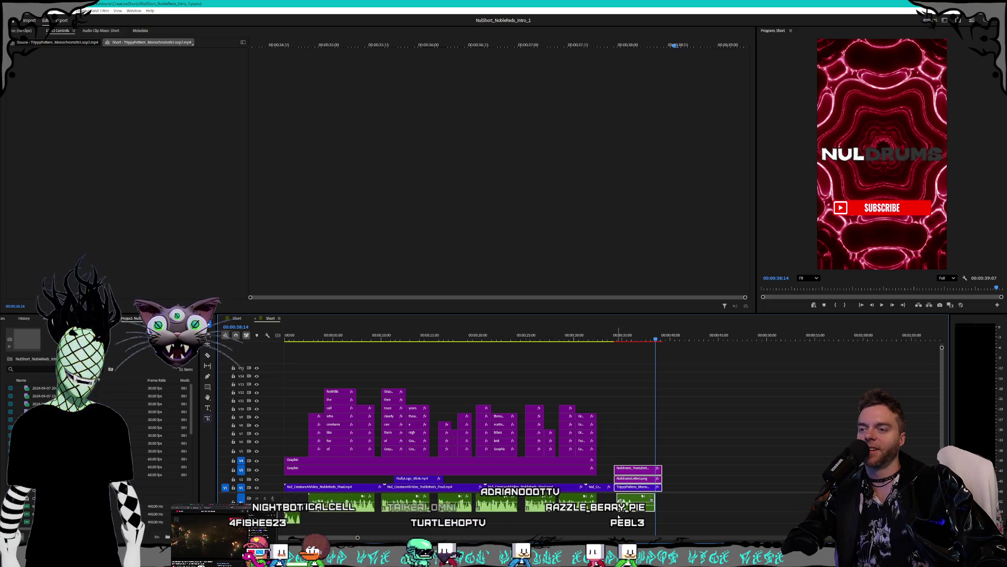
# Add the NobleReds OrbitIntro mp4 from the AI folder to the end of V1
pyautogui.click(725, 490)
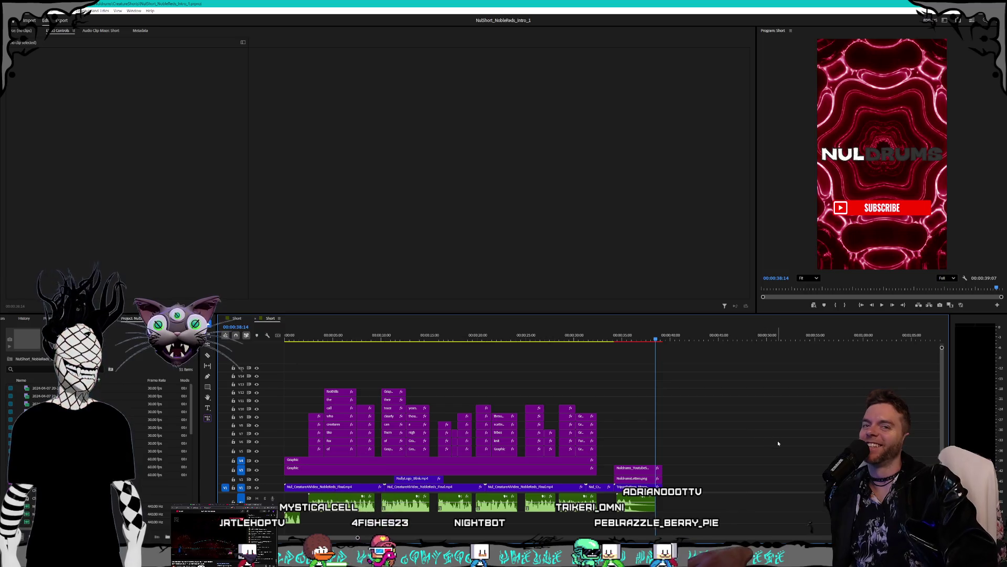
pyautogui.moveTo(698, 466)
pyautogui.mouseDown()
pyautogui.moveTo(630, 493)
pyautogui.moveTo(613, 513)
pyautogui.mouseUp()
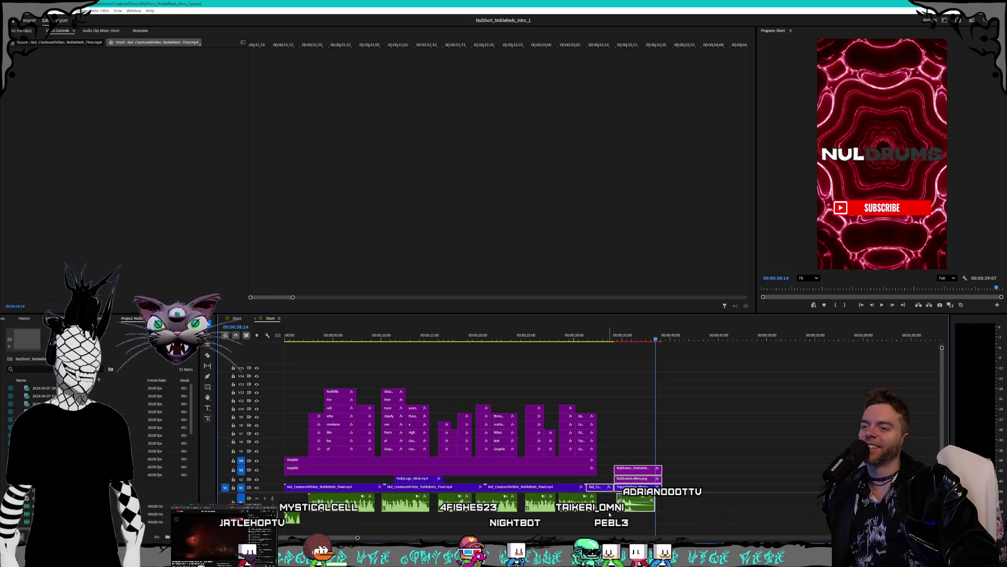
pyautogui.click(610, 514)
pyautogui.press('Home')
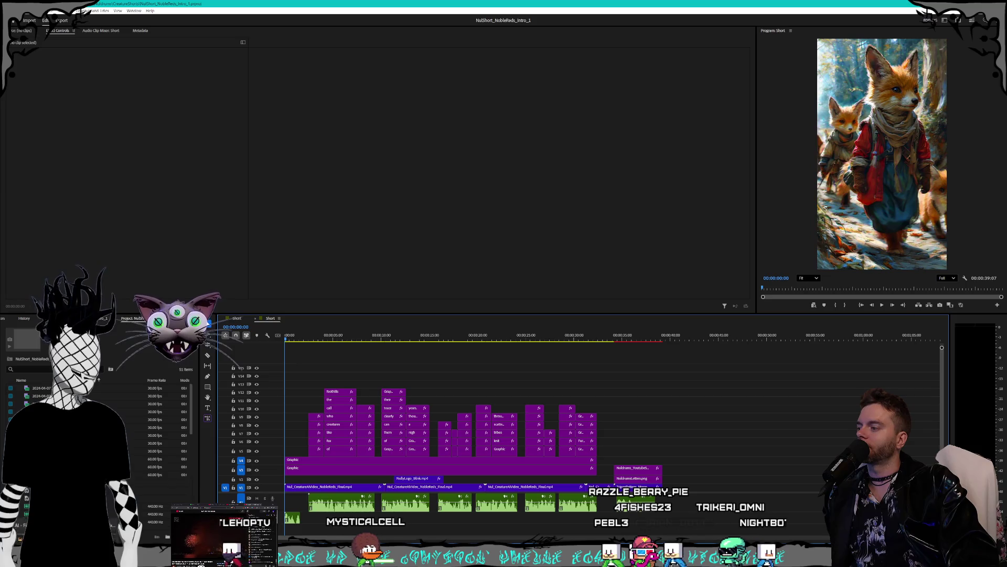
pyautogui.hotkey('alt', 'Tab')
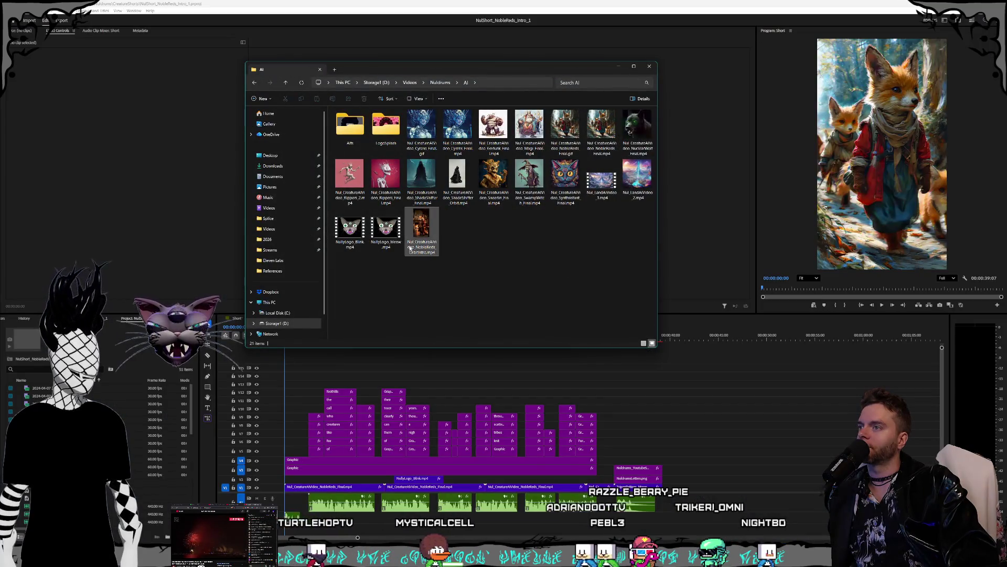
pyautogui.moveTo(418, 235)
pyautogui.mouseDown()
pyautogui.moveTo(719, 454)
pyautogui.moveTo(691, 486)
pyautogui.mouseUp()
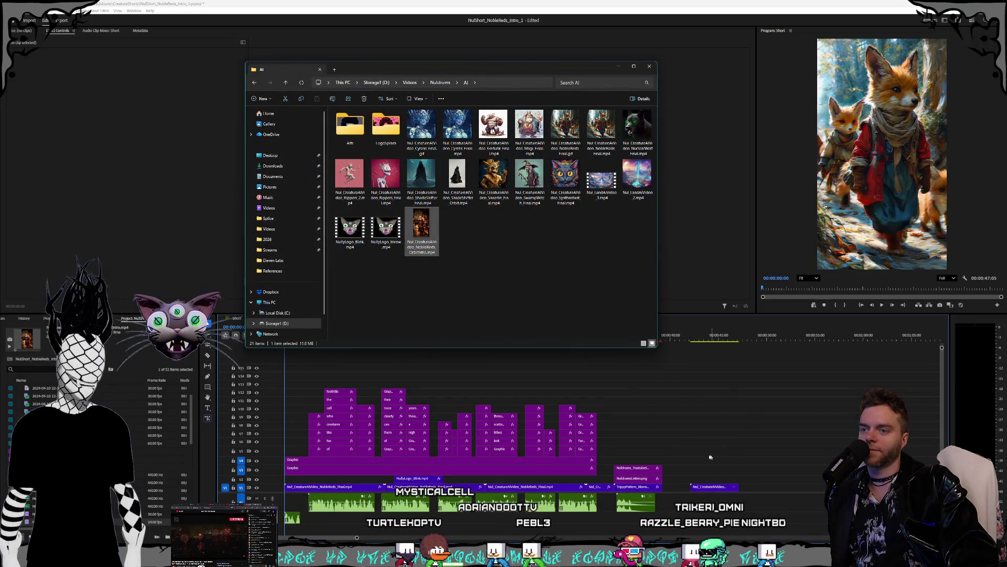
# Move the end card and trailing clips about 4.8 seconds later
pyautogui.click(619, 67)
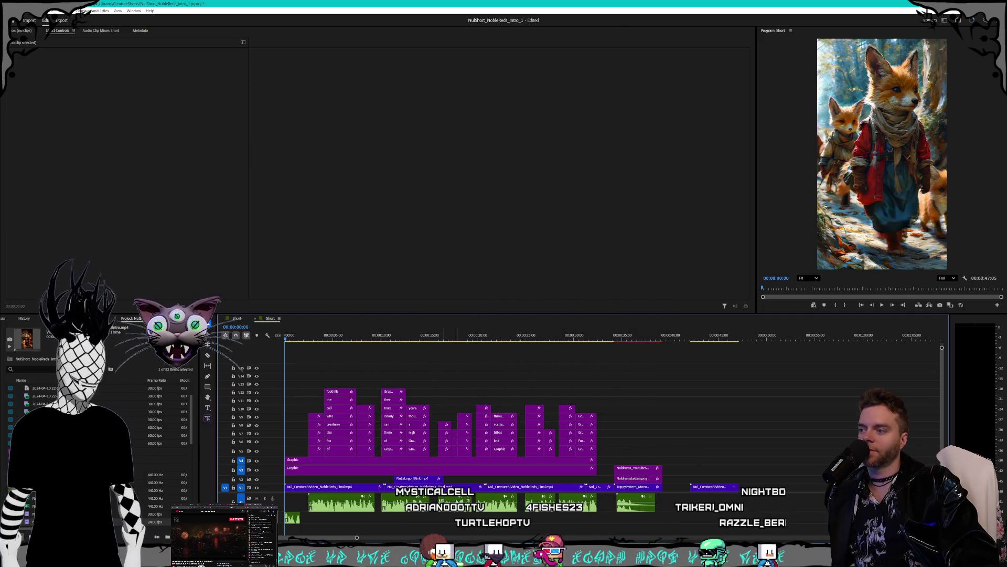
pyautogui.moveTo(690, 441)
pyautogui.mouseDown()
pyautogui.moveTo(627, 497)
pyautogui.moveTo(672, 496)
pyautogui.mouseUp()
pyautogui.click(644, 452)
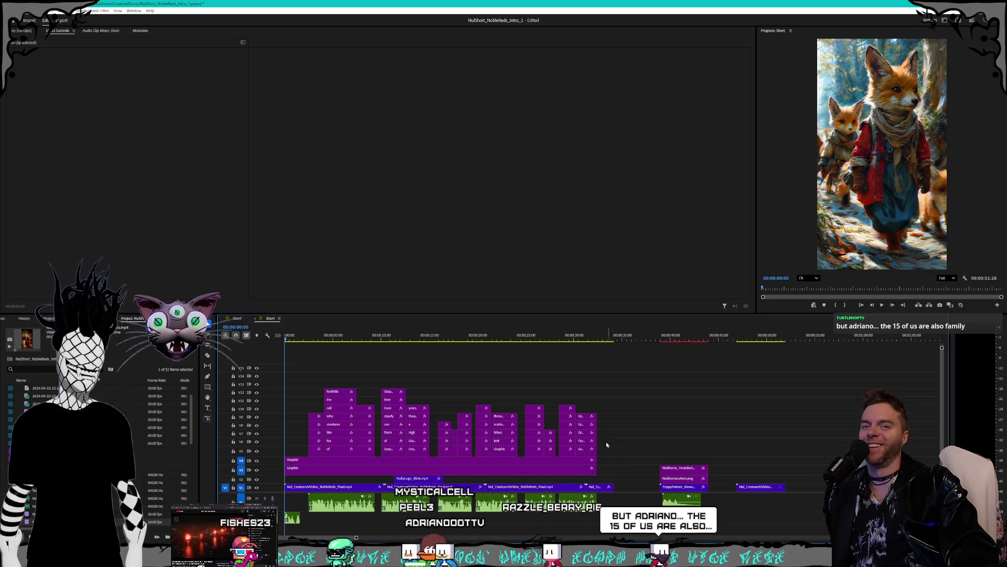
# Shift the first V1 clip, its audio and the word captions later, leaving a gap at the start
pyautogui.moveTo(601, 371)
pyautogui.mouseDown()
pyautogui.moveTo(381, 406)
pyautogui.moveTo(289, 453)
pyautogui.mouseUp()
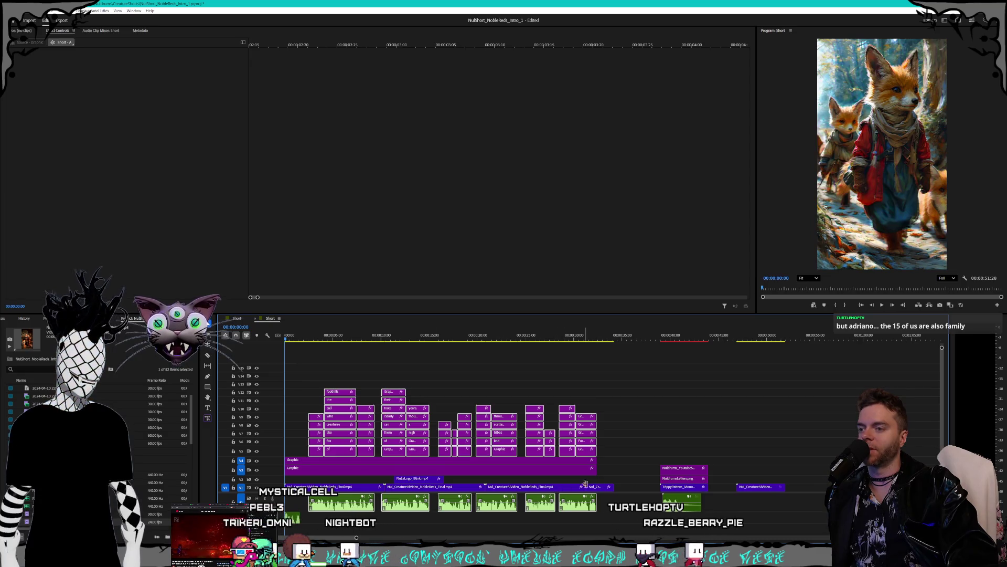
pyautogui.click(335, 485)
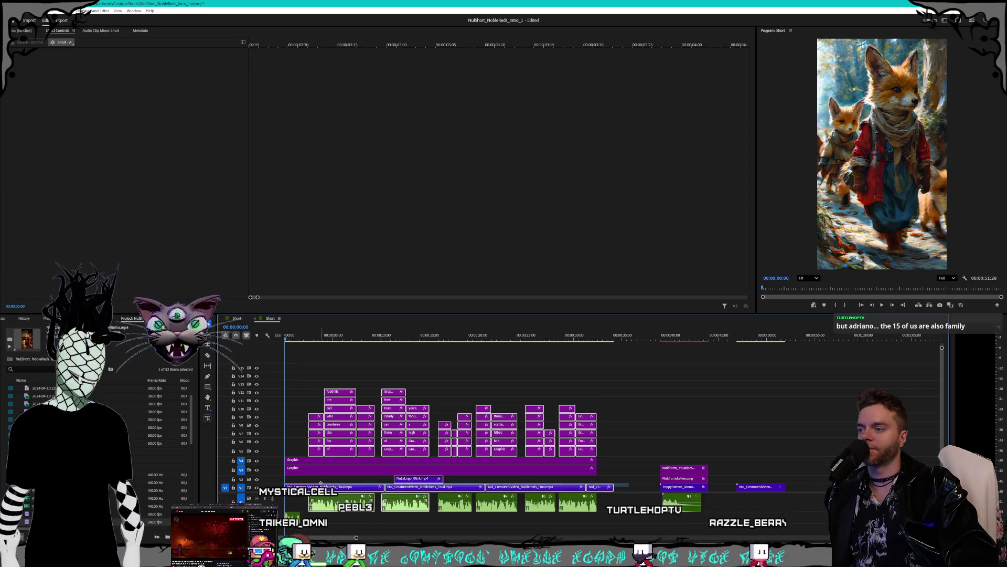
pyautogui.moveTo(345, 505); pyautogui.dragTo(371, 509)
pyautogui.click(750, 483)
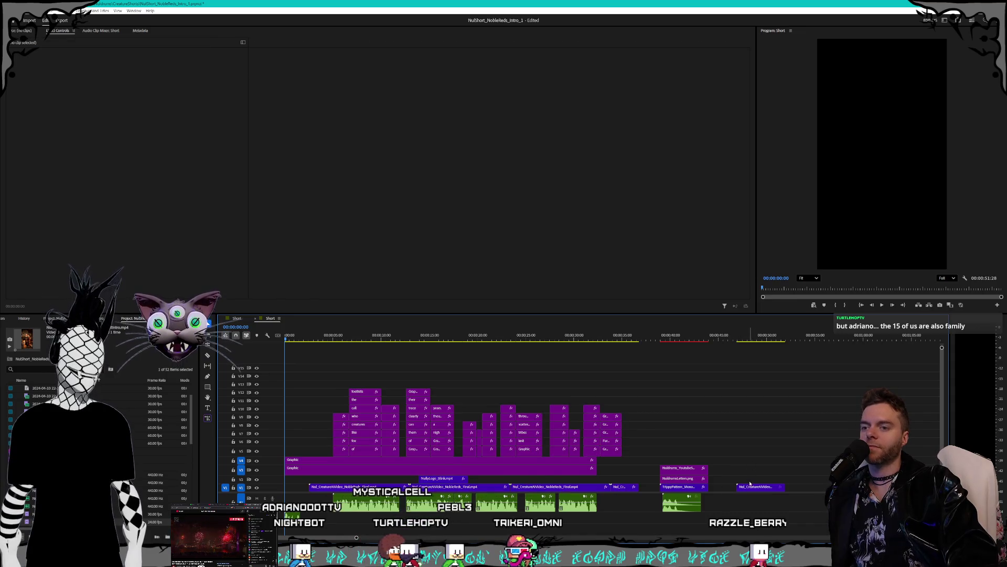
# Set the OrbitIntro clip's speed to 250% and move it to the start of V1
pyautogui.click(761, 488)
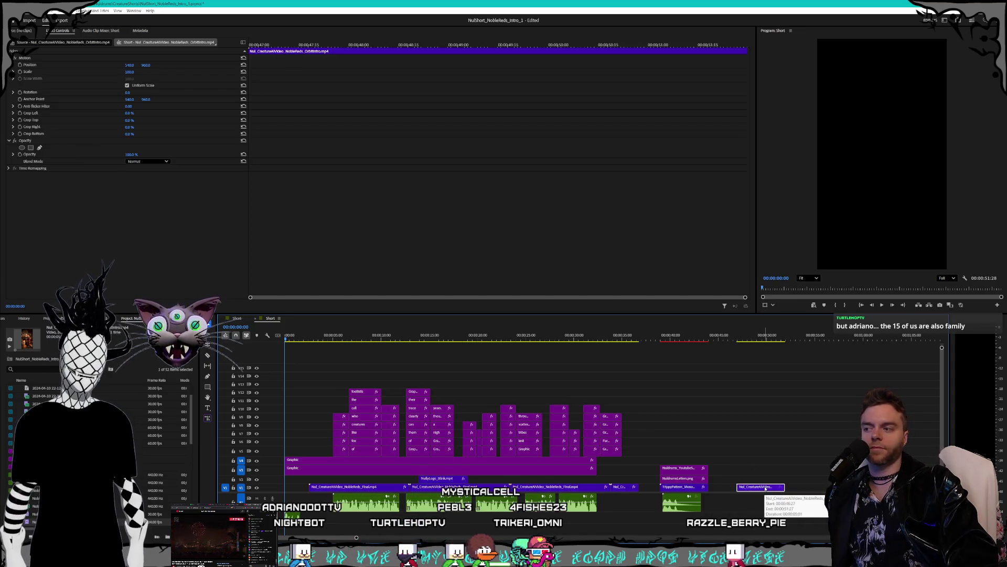
pyautogui.rightClick(765, 487)
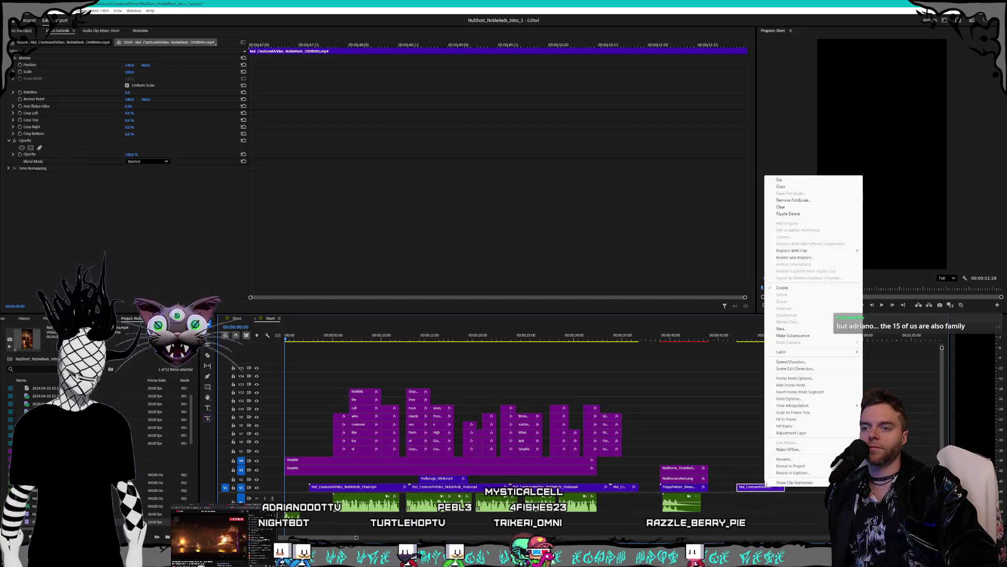
pyautogui.click(790, 362)
pyautogui.write('250')
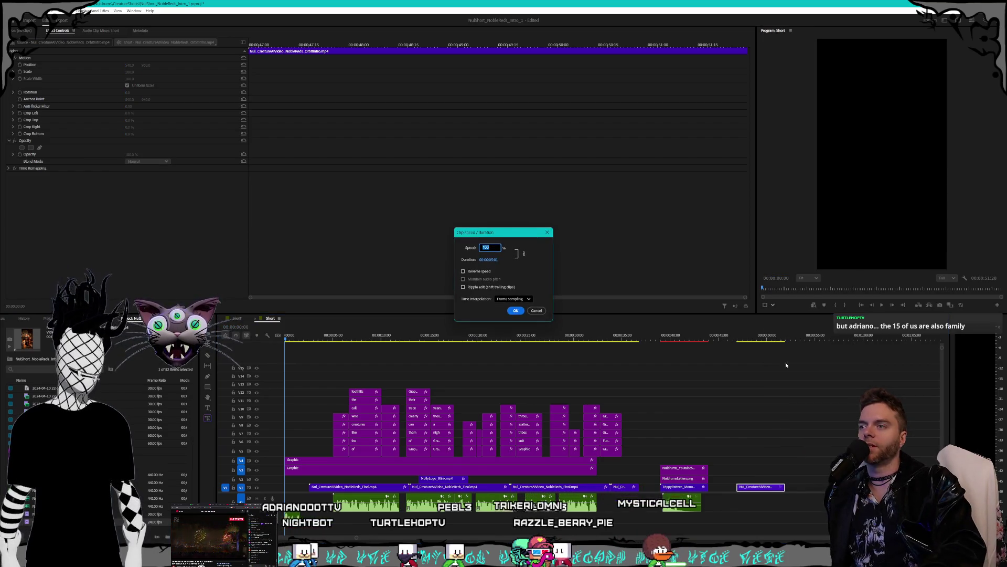
pyautogui.press('Return')
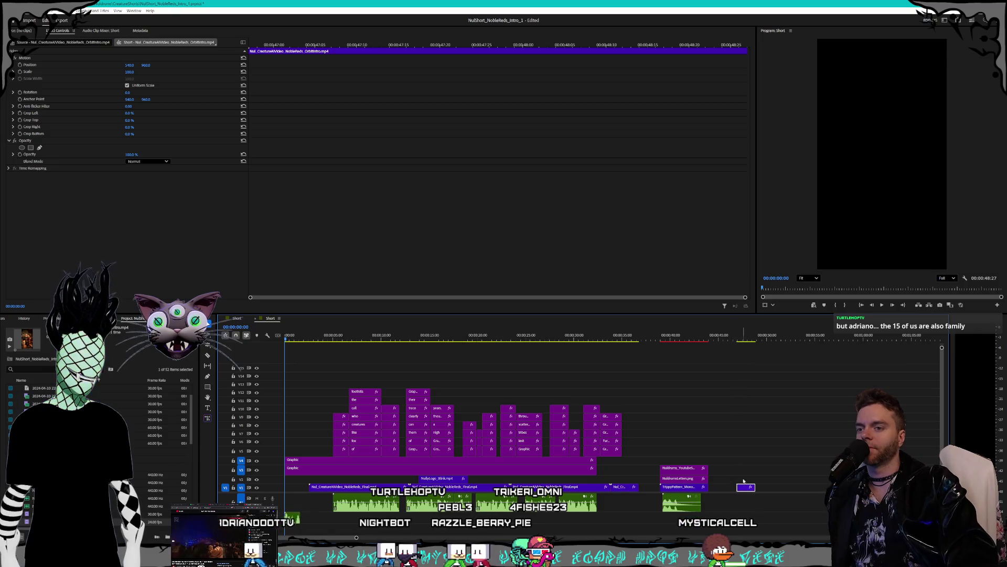
pyautogui.moveTo(306, 485); pyautogui.dragTo(294, 487)
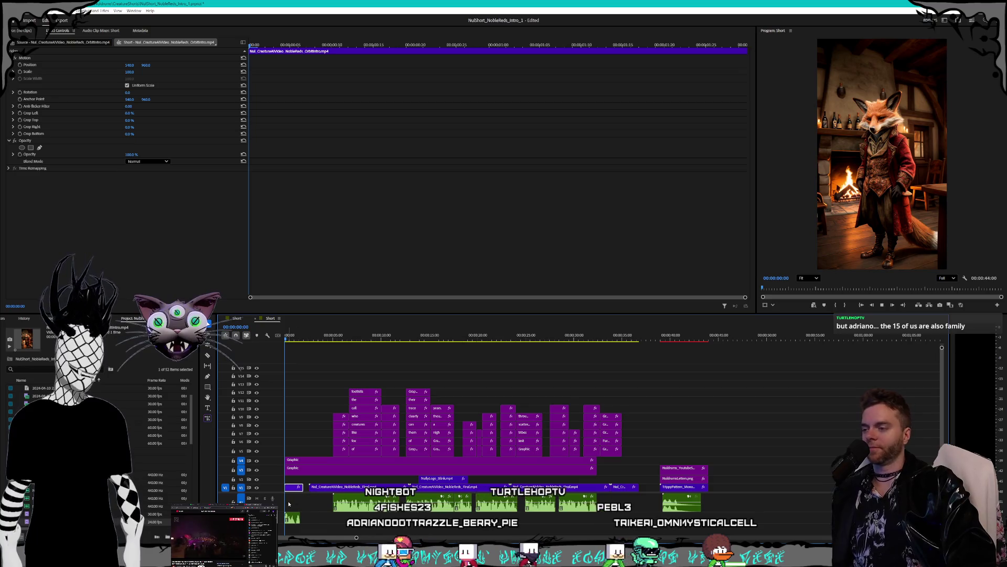
pyautogui.press('space')
pyautogui.scroll(5, 304, 504)
pyautogui.press('space')
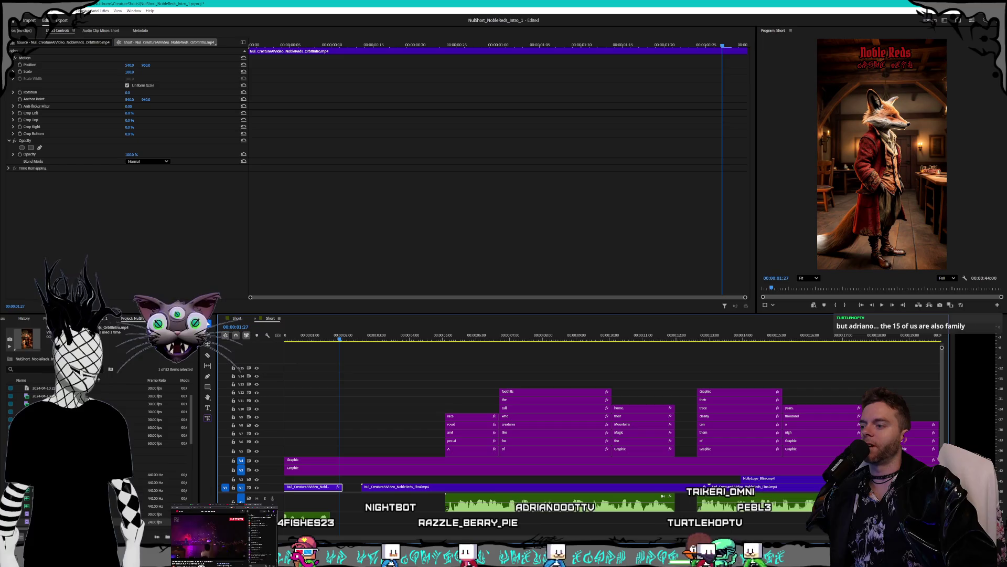
pyautogui.scroll(1, 317, 502)
pyautogui.scroll(2, 317, 503)
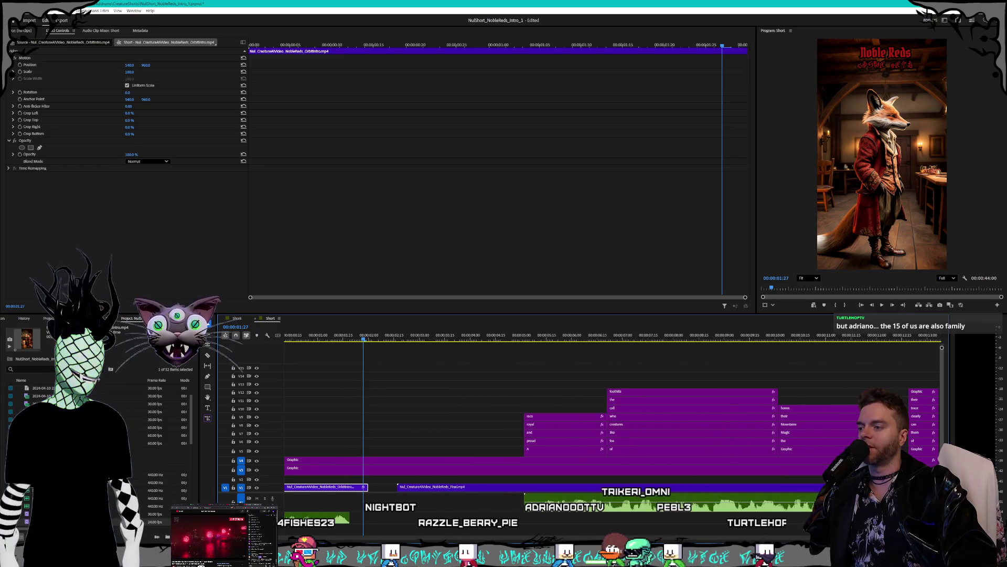
pyautogui.scroll(2, 316, 503)
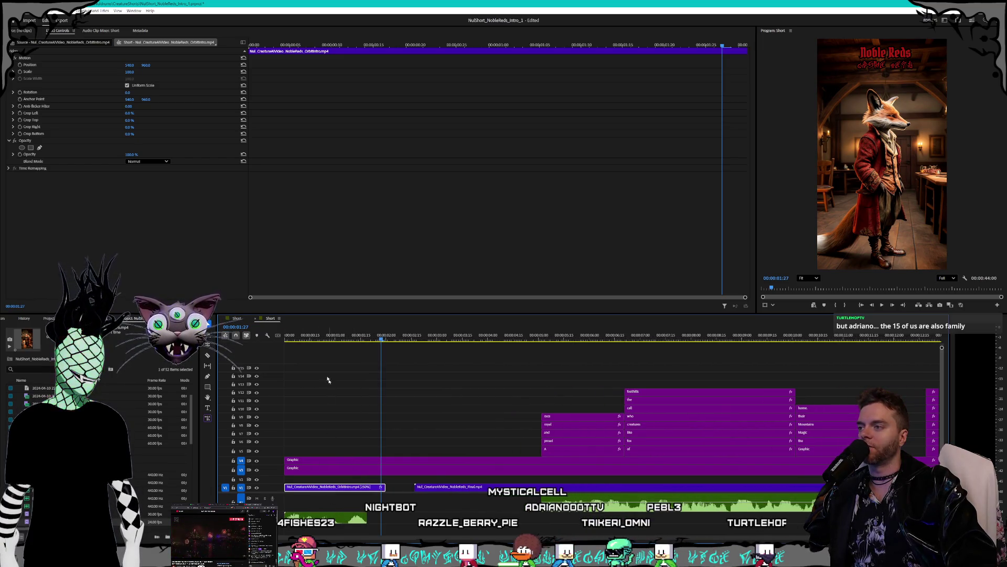
pyautogui.click(288, 340)
pyautogui.click(281, 338)
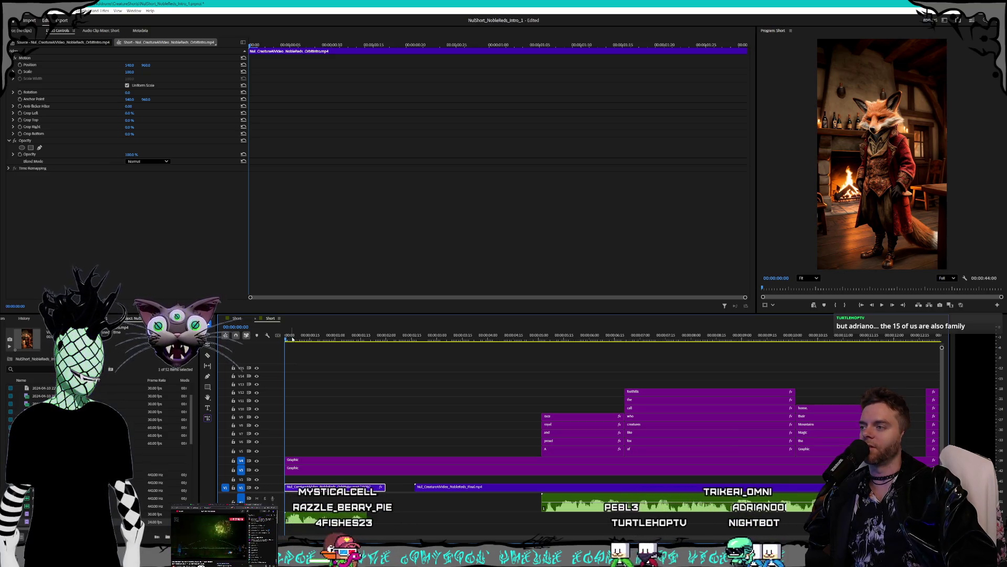
pyautogui.press('space')
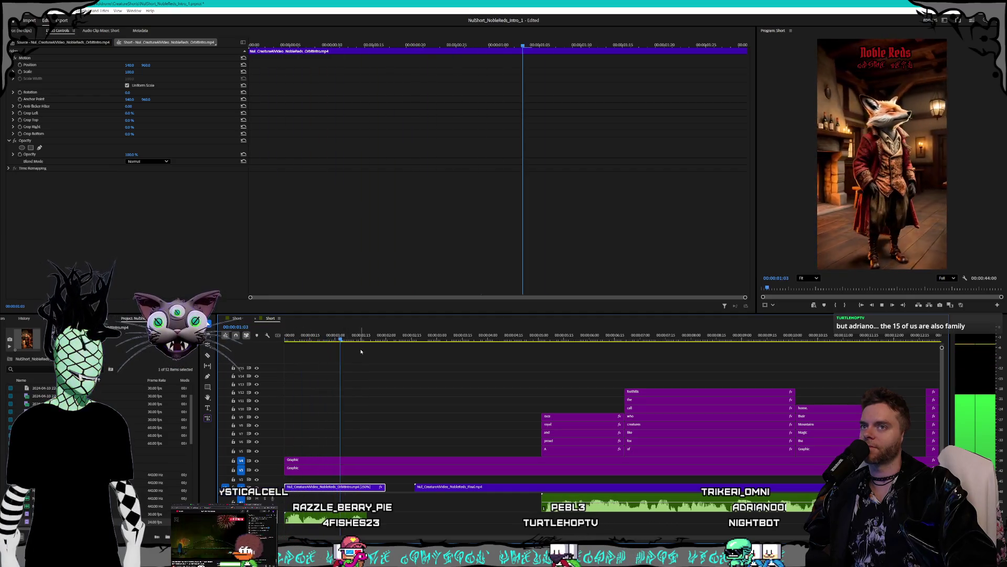
pyautogui.press('space')
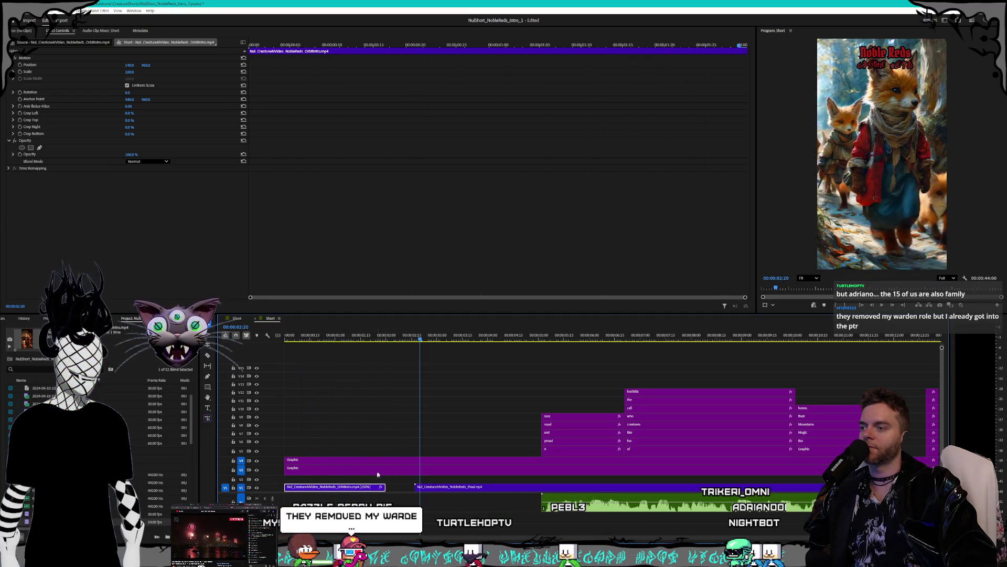
pyautogui.click(321, 339)
pyautogui.press('space')
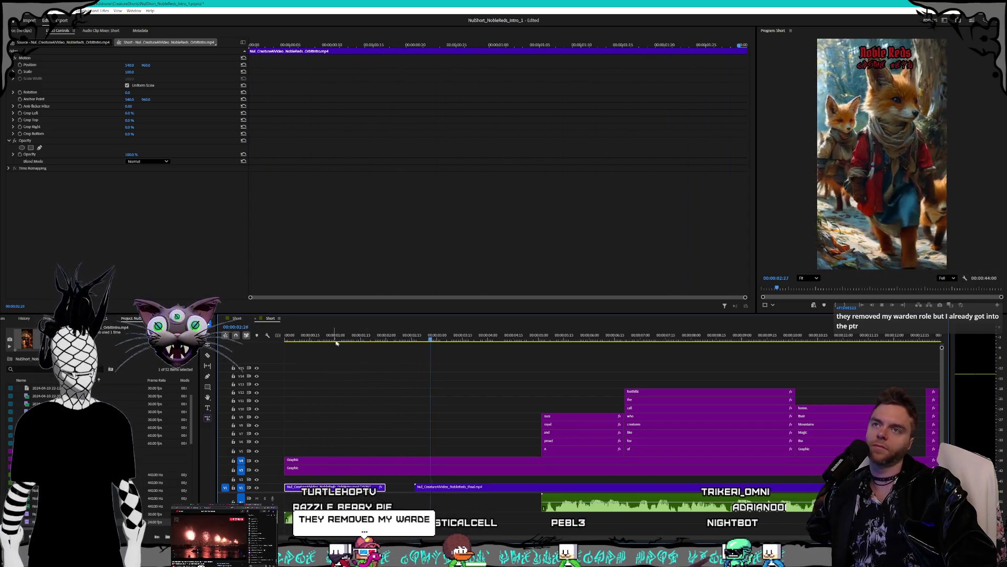
pyautogui.rightClick(371, 486)
# Change the opening fox clip's speed to 200% and replay the intro from the start
pyautogui.click(394, 366)
pyautogui.write('200')
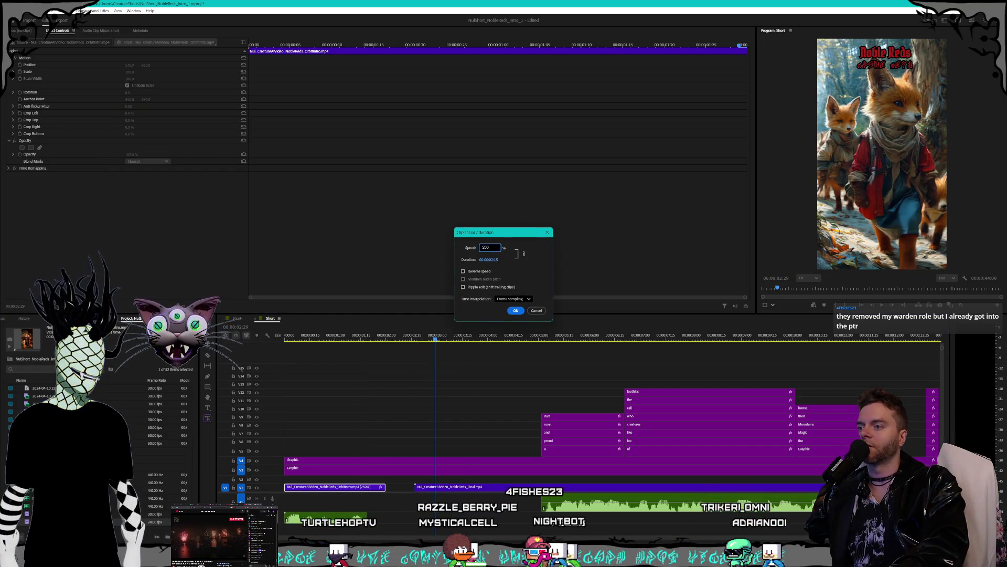
pyautogui.press('Return')
pyautogui.press('Home')
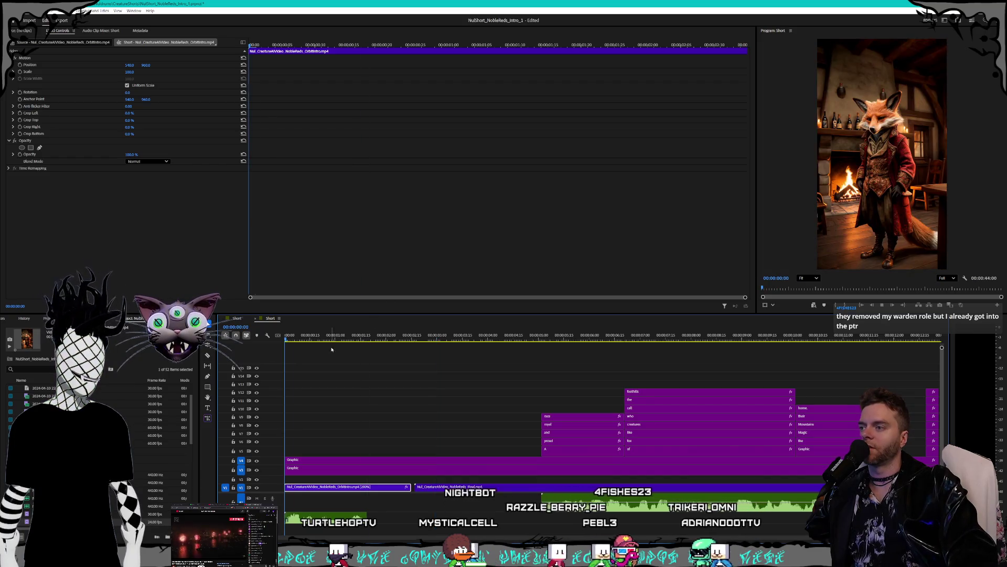
pyautogui.press('space')
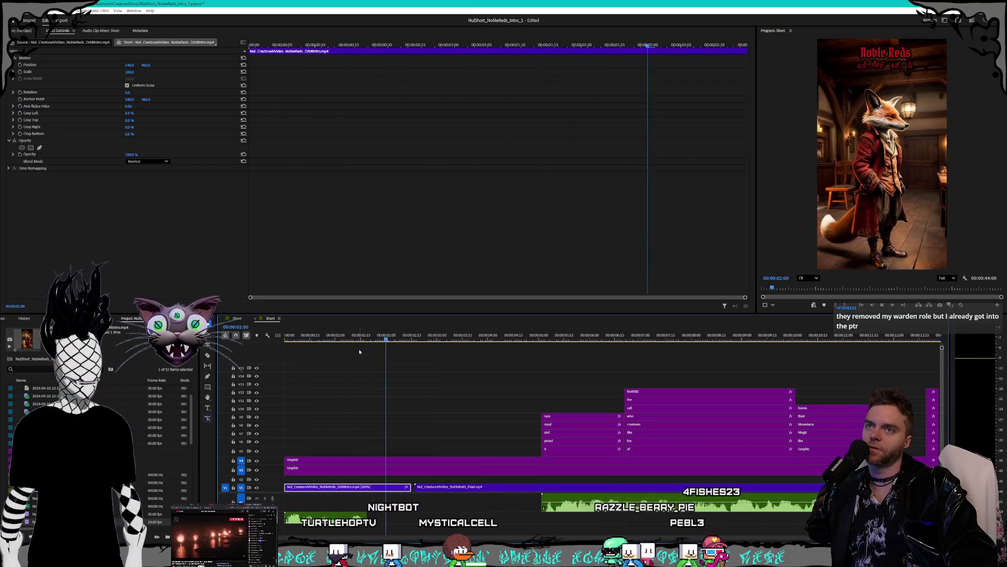
pyautogui.click(454, 517)
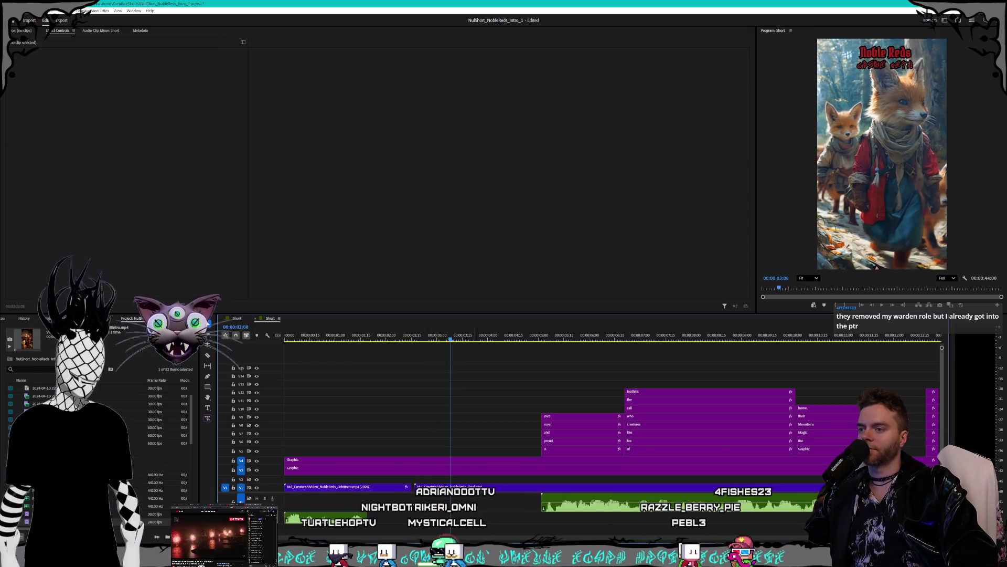
pyautogui.keyDown('alt'); pyautogui.scroll(-8, 496, 512); pyautogui.keyUp('alt')
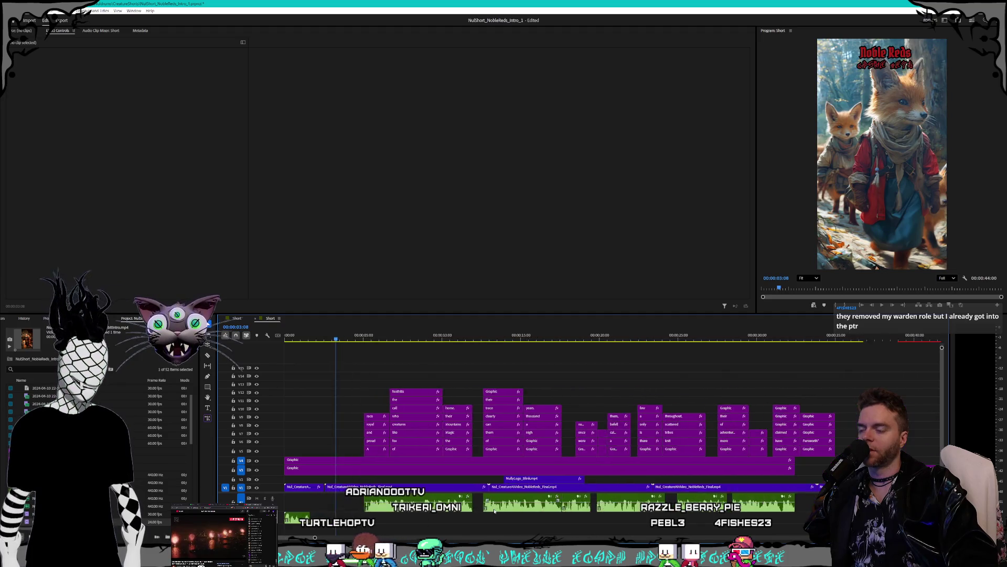
# Ripple-trim the start of the main V1 footage so later clips shift earlier
pyautogui.moveTo(731, 376); pyautogui.dragTo(340, 450)
pyautogui.moveTo(332, 517); pyautogui.dragTo(630, 483)
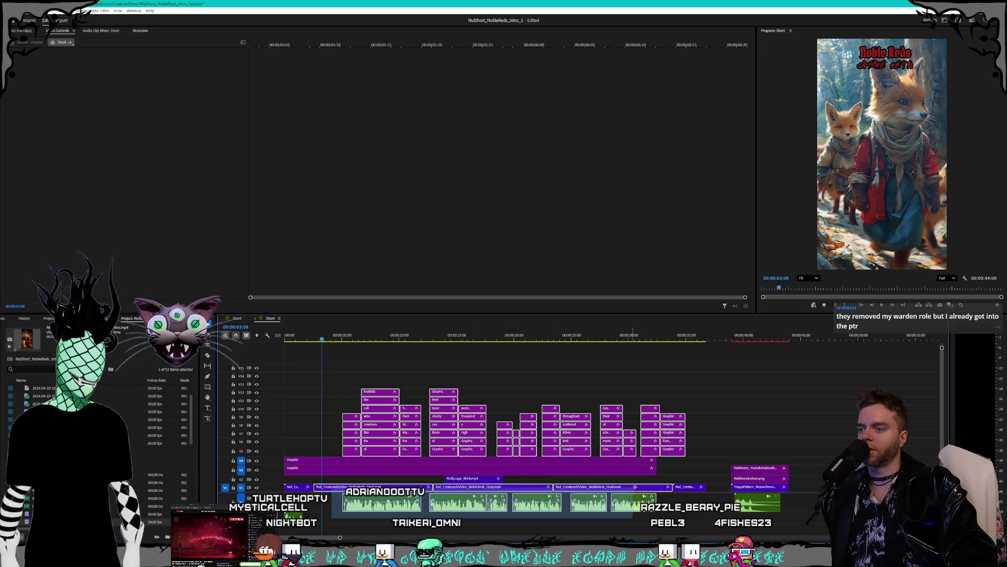
pyautogui.moveTo(692, 479); pyautogui.dragTo(693, 479)
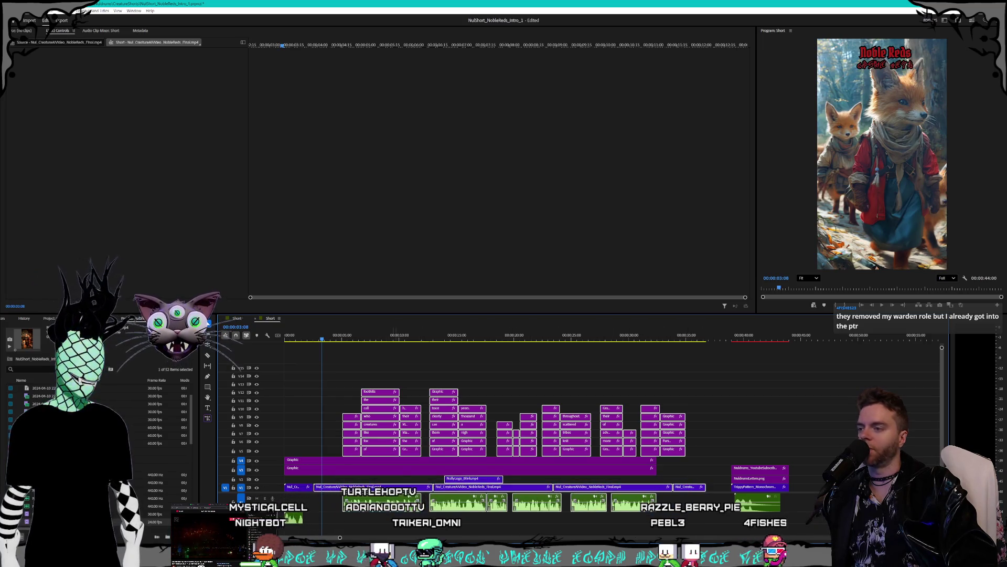
pyautogui.scroll(5, 321, 490)
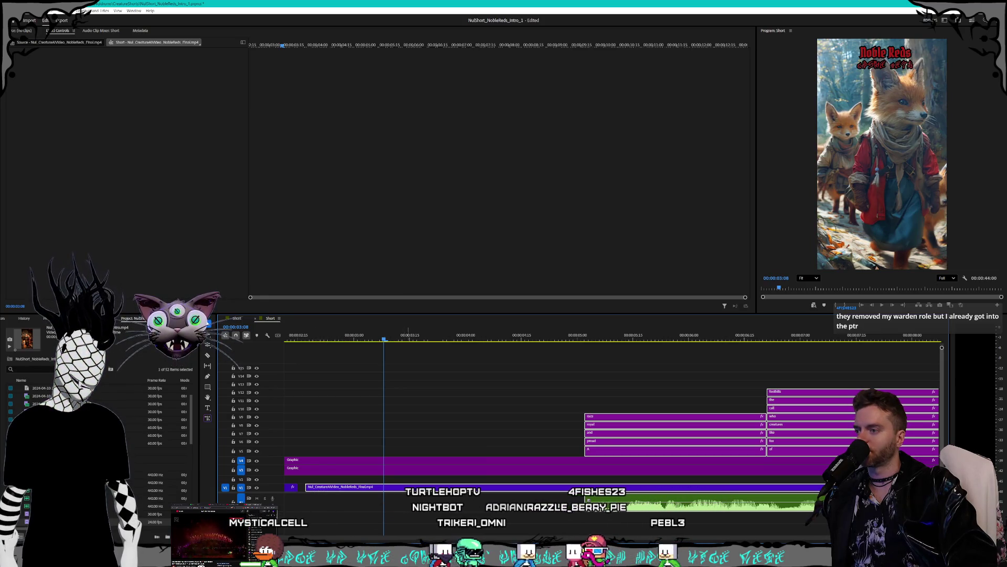
pyautogui.moveTo(306, 487); pyautogui.dragTo(298, 487)
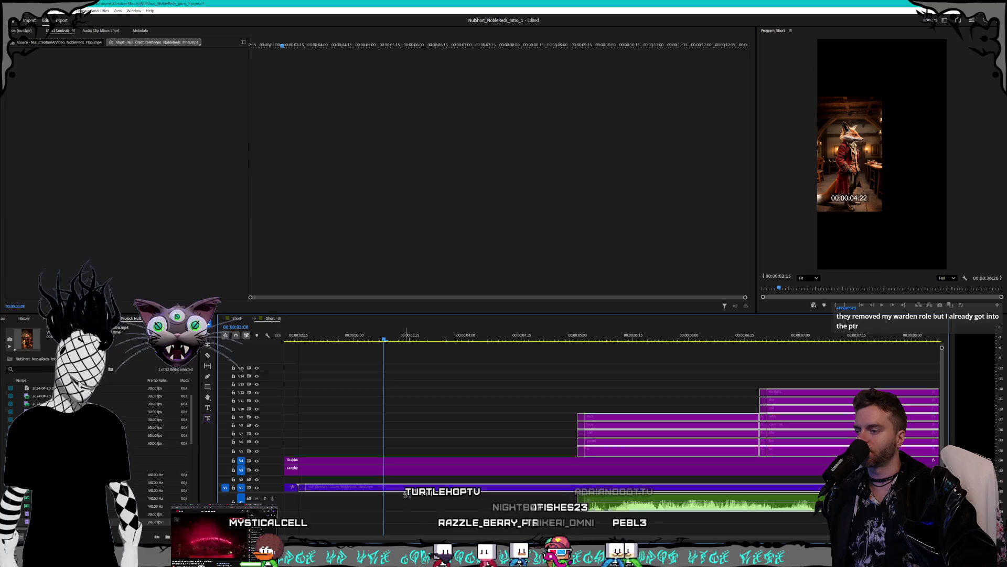
pyautogui.moveTo(408, 493); pyautogui.dragTo(408, 493)
pyautogui.scroll(-5, 419, 495)
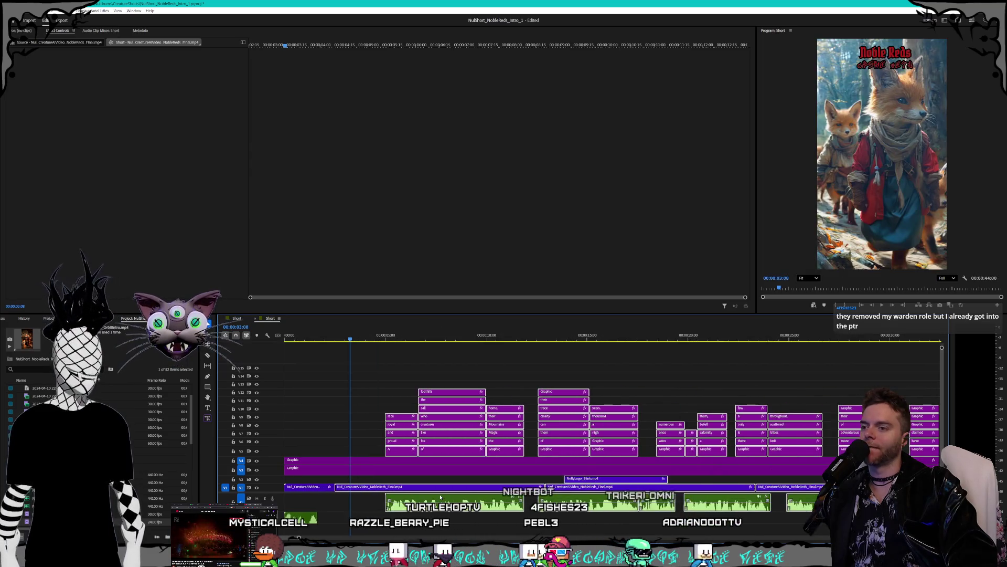
pyautogui.scroll(-1, 509, 498)
# Select all clips in the sequence and move them about two seconds earlier
pyautogui.hotkey('ctrl', 'shift', 'a')
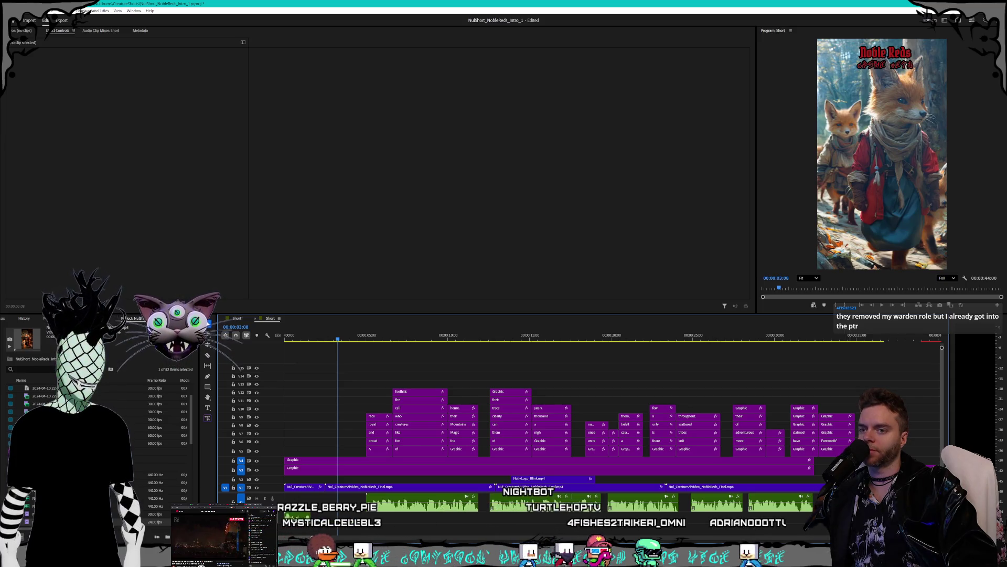
pyautogui.scroll(-1, 524, 446)
pyautogui.hotkey('ctrl', 'a')
pyautogui.scroll(1, 379, 483)
pyautogui.moveTo(367, 454); pyautogui.dragTo(339, 454)
pyautogui.scroll(3, 342, 339)
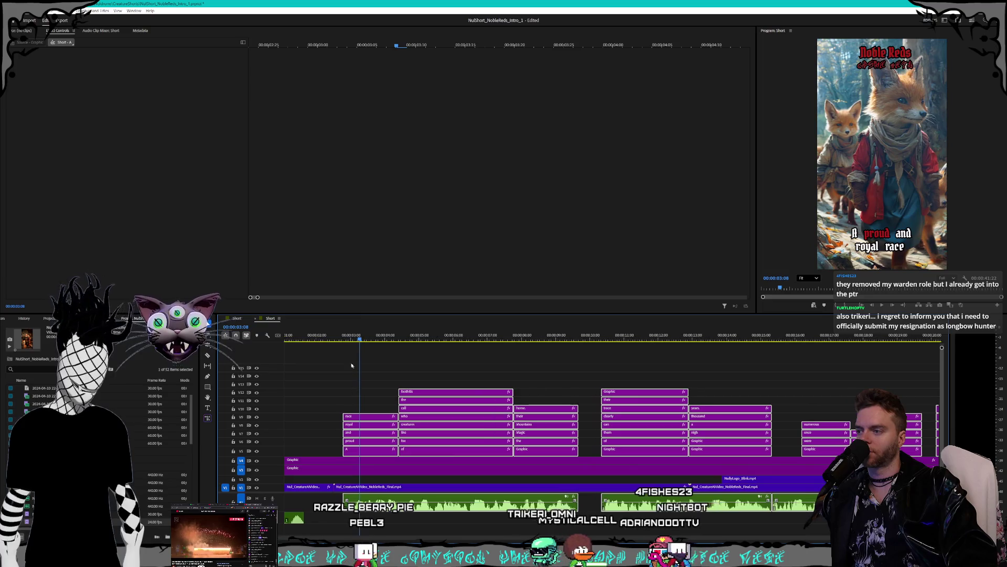
# Shift the V5–V12 caption clips seven frames earlier and play the sequence from the start
pyautogui.click(335, 339)
pyautogui.moveTo(362, 452); pyautogui.dragTo(361, 451)
pyautogui.press('Home')
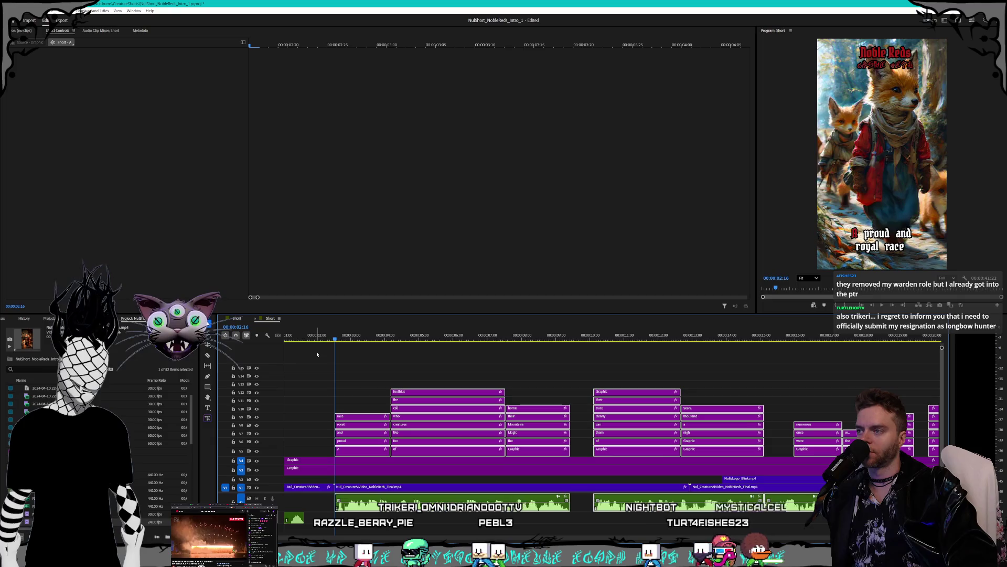
pyautogui.press('space')
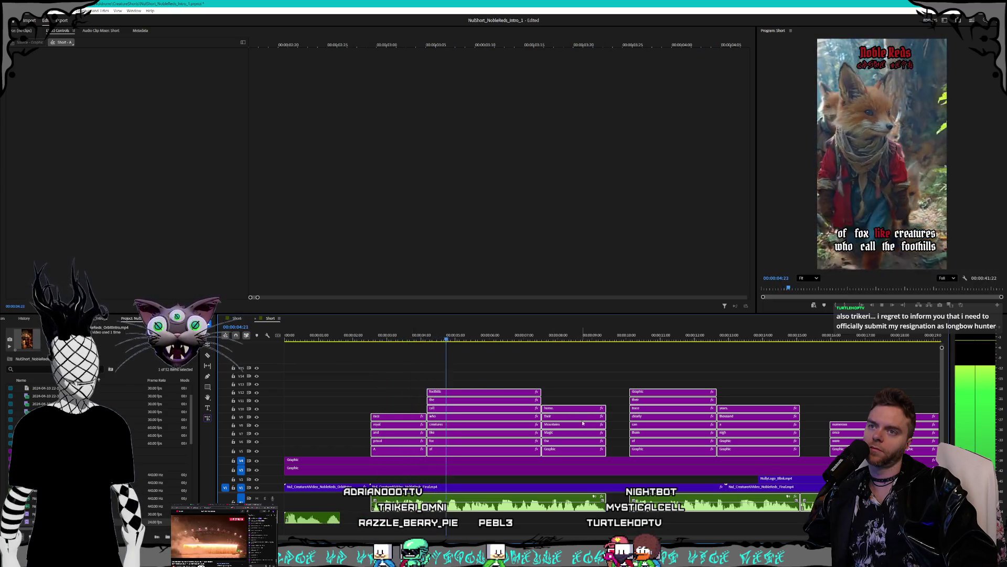
# Zoom the timeline out and replay the opening to check caption timing against the narration
pyautogui.press('-')
pyautogui.press('-')
pyautogui.press('-')
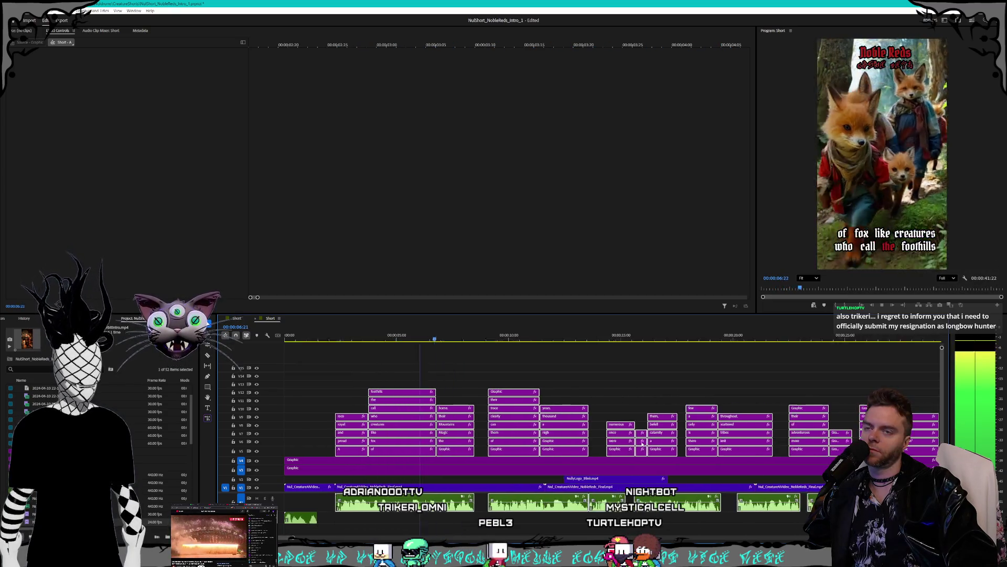
pyautogui.press('-')
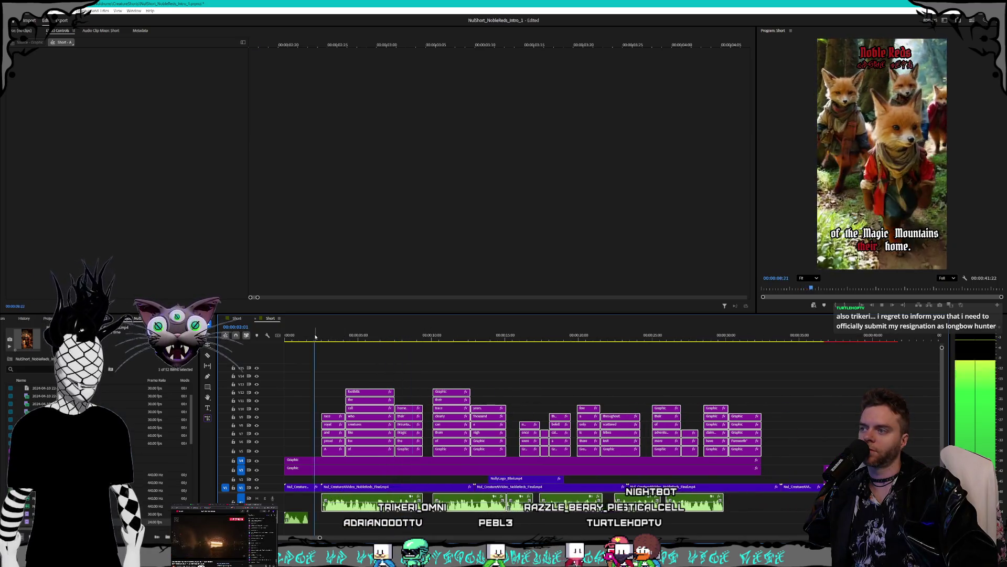
pyautogui.moveTo(315, 336); pyautogui.dragTo(309, 339)
pyautogui.press('space')
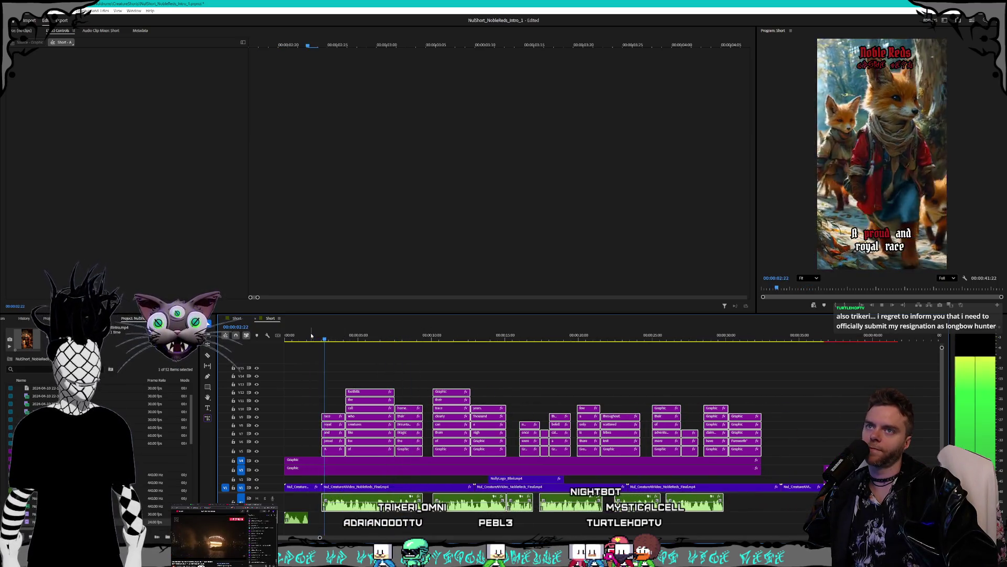
pyautogui.press('space')
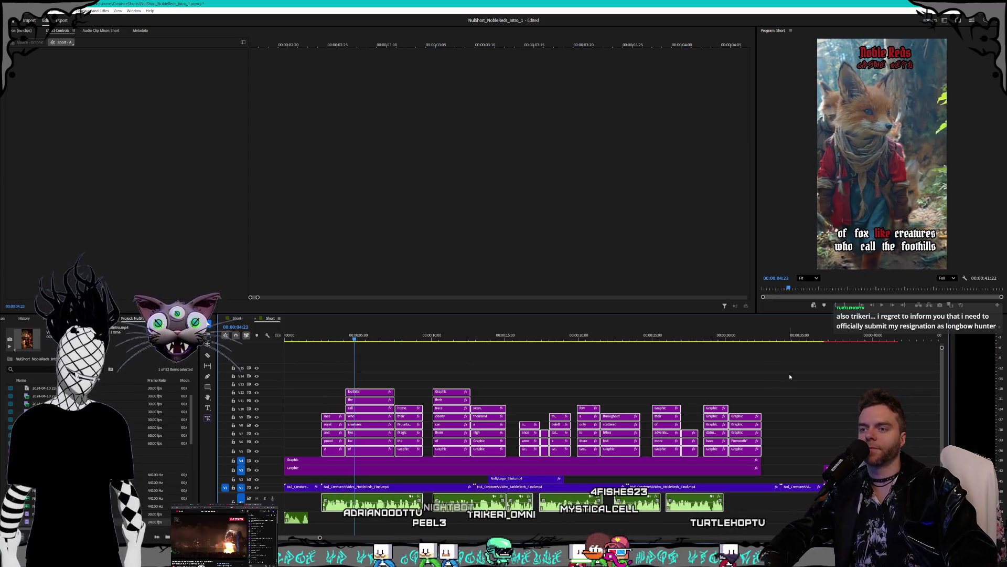
# Play the ending section from about 00:00:25:26 and select a NobleReds audio clip on A1
pyautogui.click(692, 348)
pyautogui.click(666, 338)
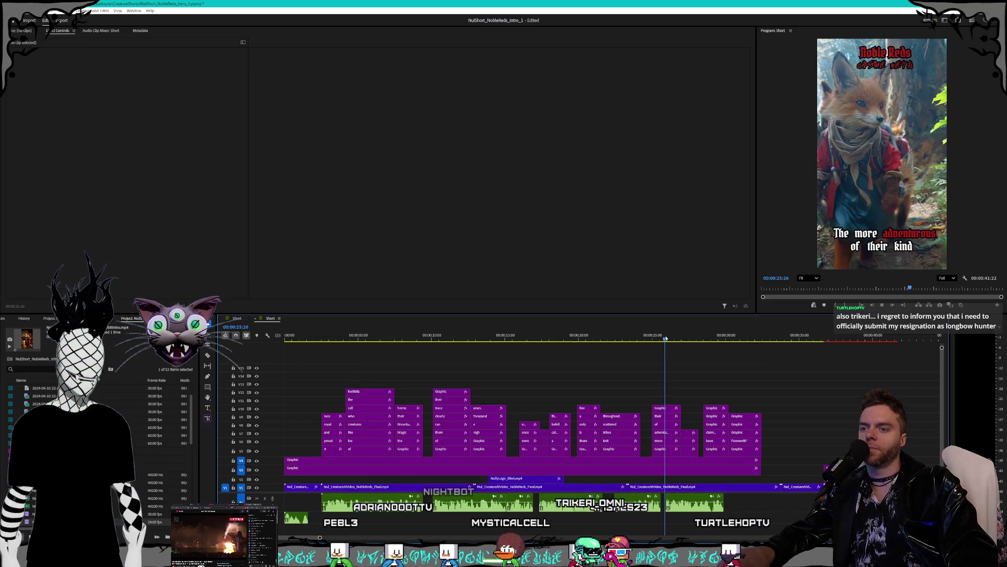
pyautogui.press('space')
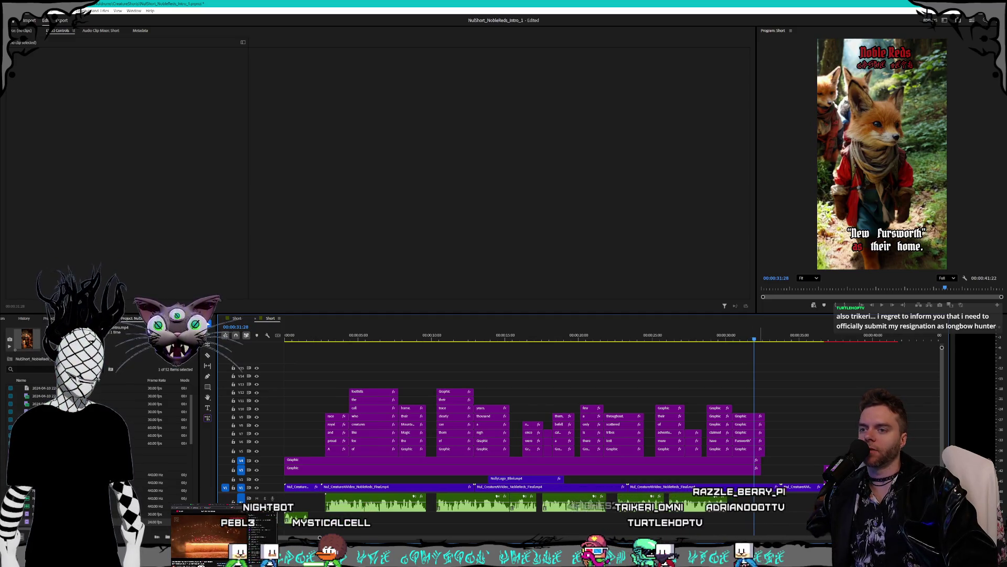
pyautogui.click(698, 505)
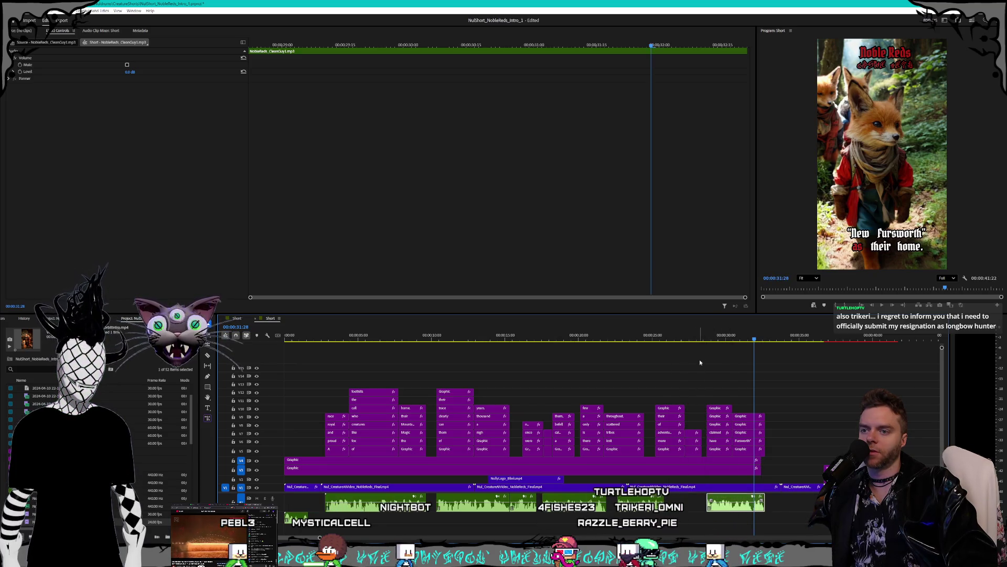
pyautogui.press('space')
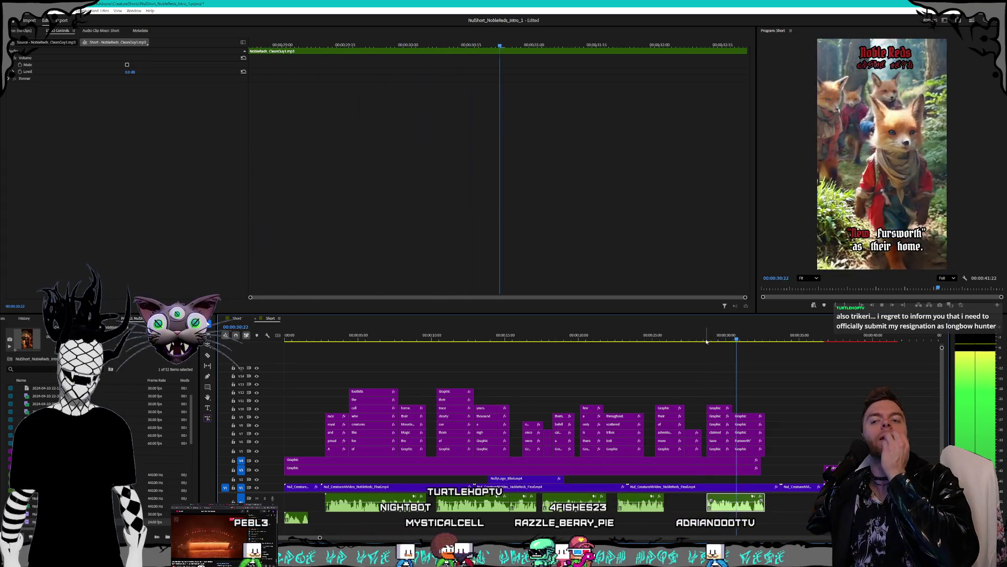
pyautogui.moveTo(639, 507)
pyautogui.mouseDown()
pyautogui.moveTo(671, 509)
pyautogui.moveTo(502, 503)
pyautogui.mouseUp()
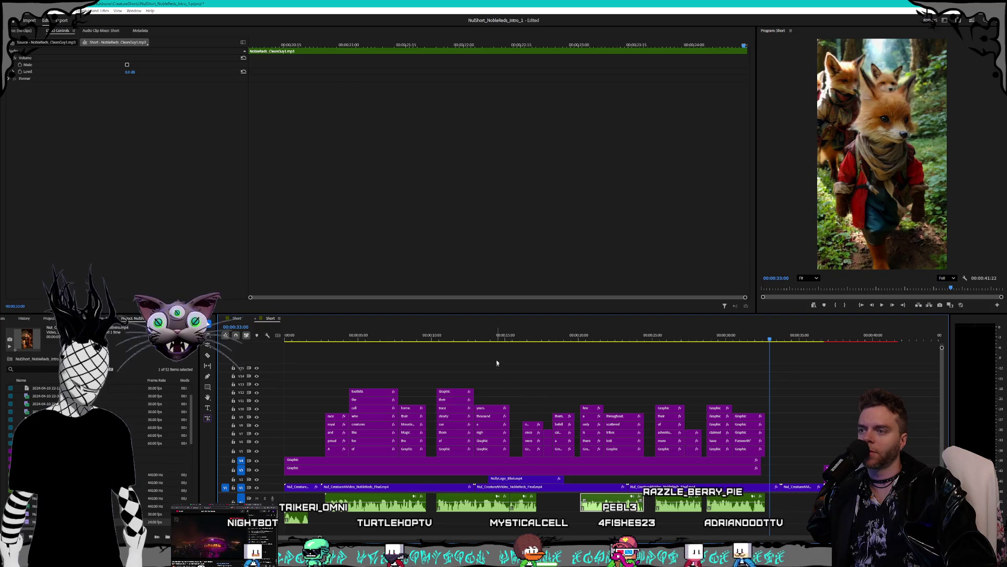
pyautogui.click(434, 336)
pyautogui.press('space')
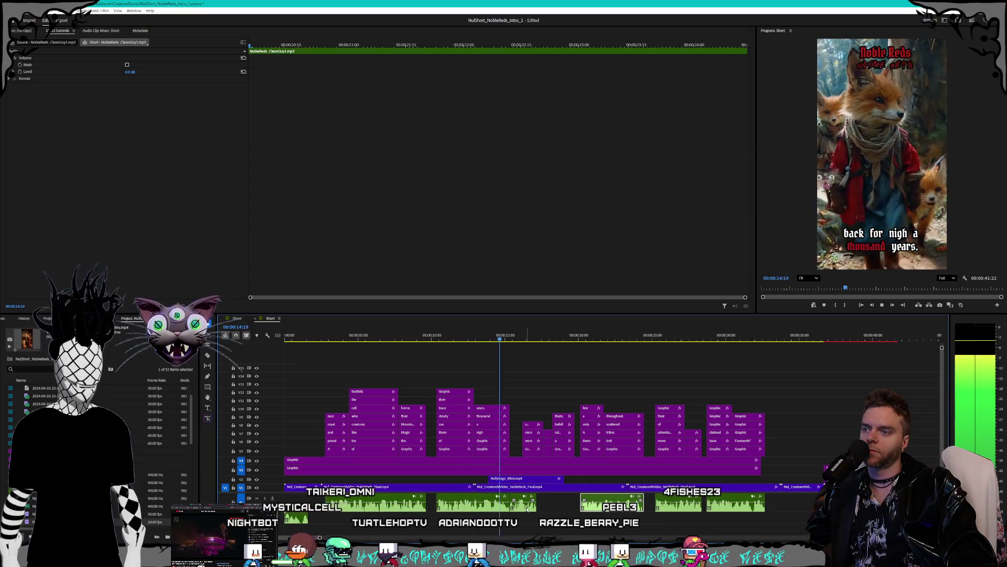
pyautogui.moveTo(528, 508); pyautogui.dragTo(552, 502)
pyautogui.press('space')
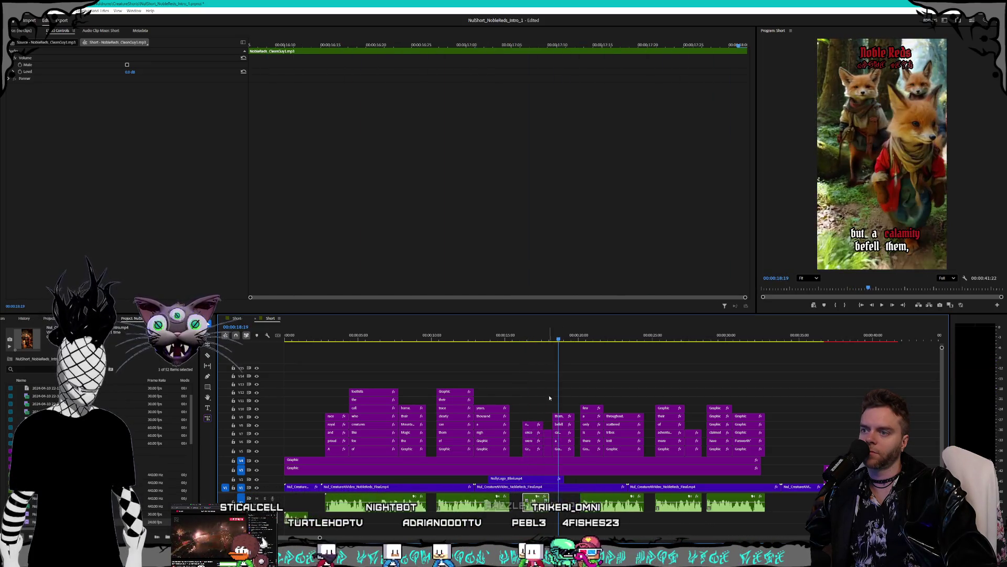
pyautogui.click(443, 340)
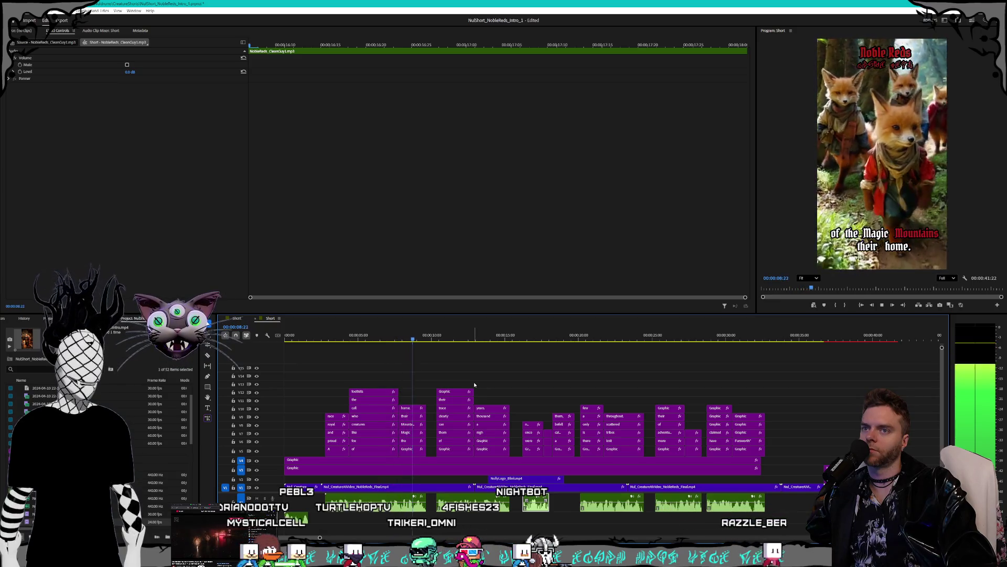
pyautogui.press('space')
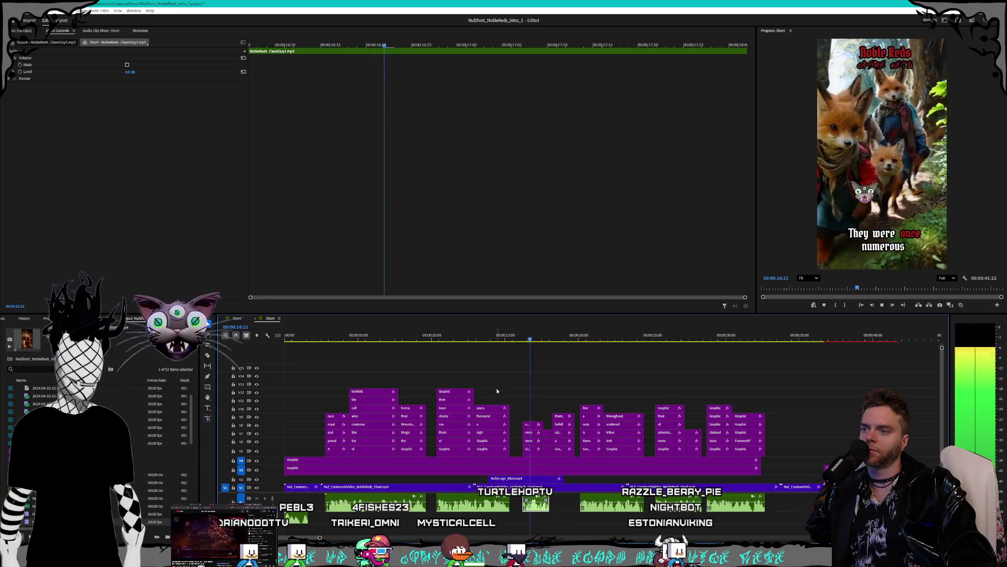
pyautogui.press('space')
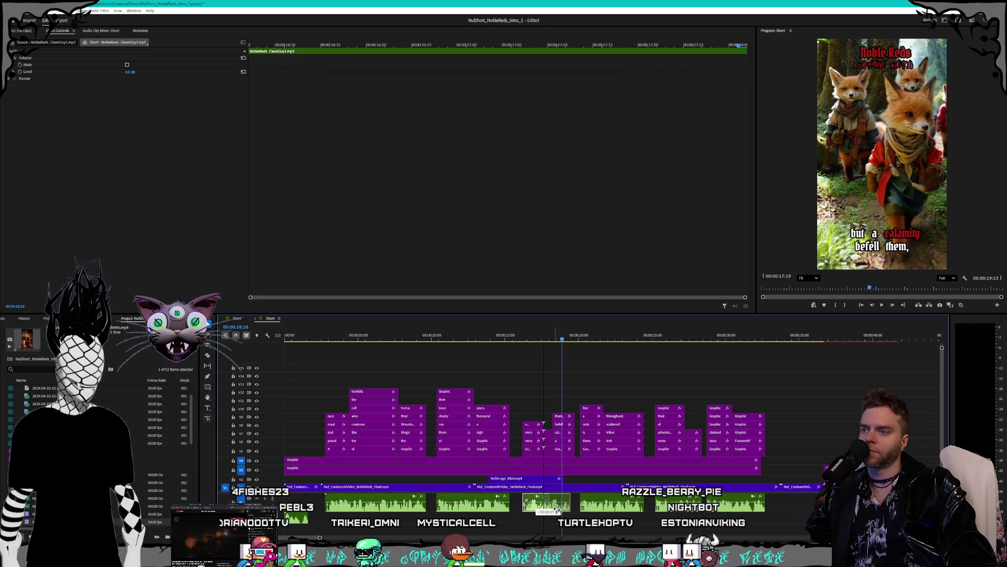
# Reposition the short sound clip on A1 and play back from that point
pyautogui.moveTo(561, 511); pyautogui.dragTo(548, 511)
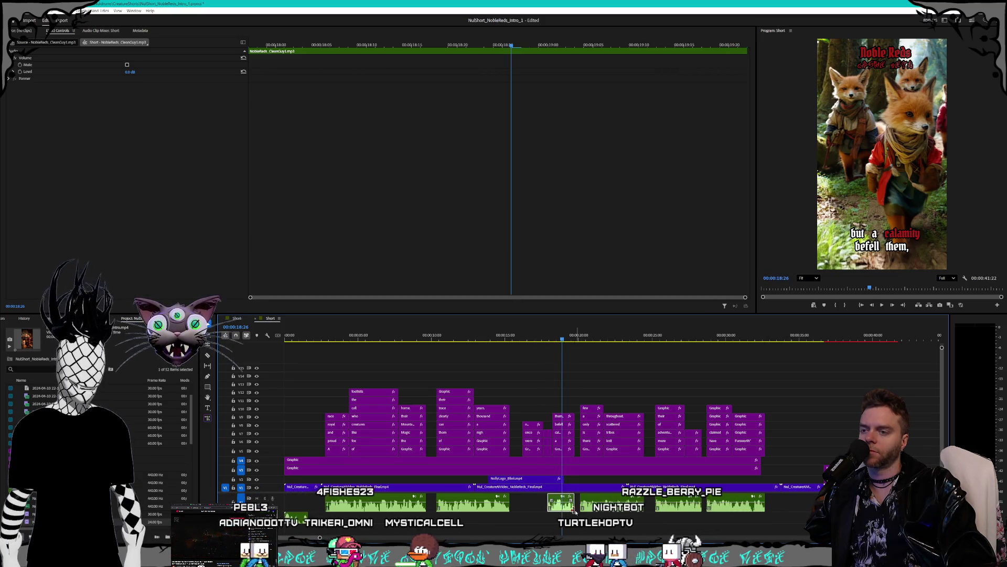
pyautogui.click(612, 512)
pyautogui.press('space')
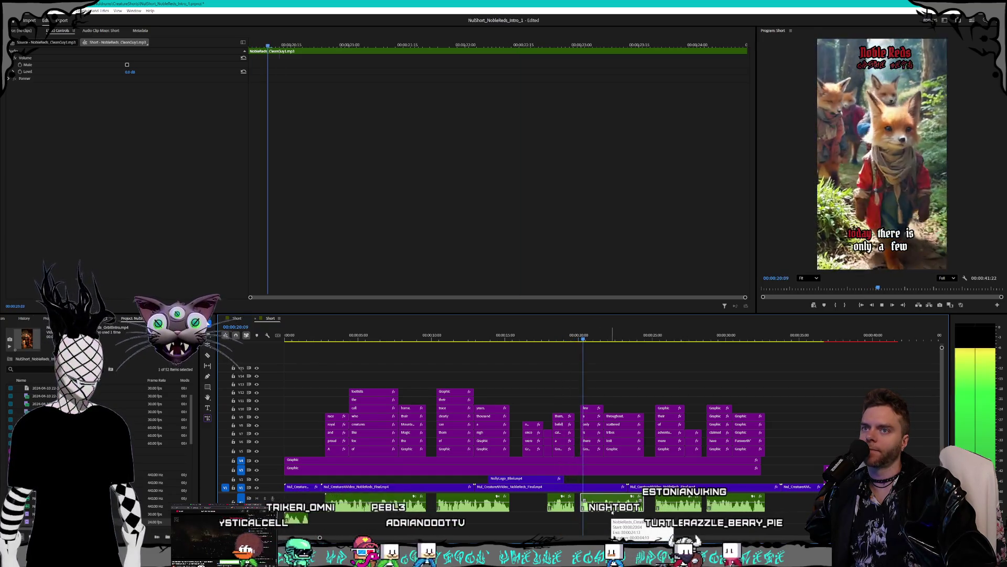
# Extend the short sound clip's start earlier under the calamity caption and review the timing
pyautogui.click(549, 505)
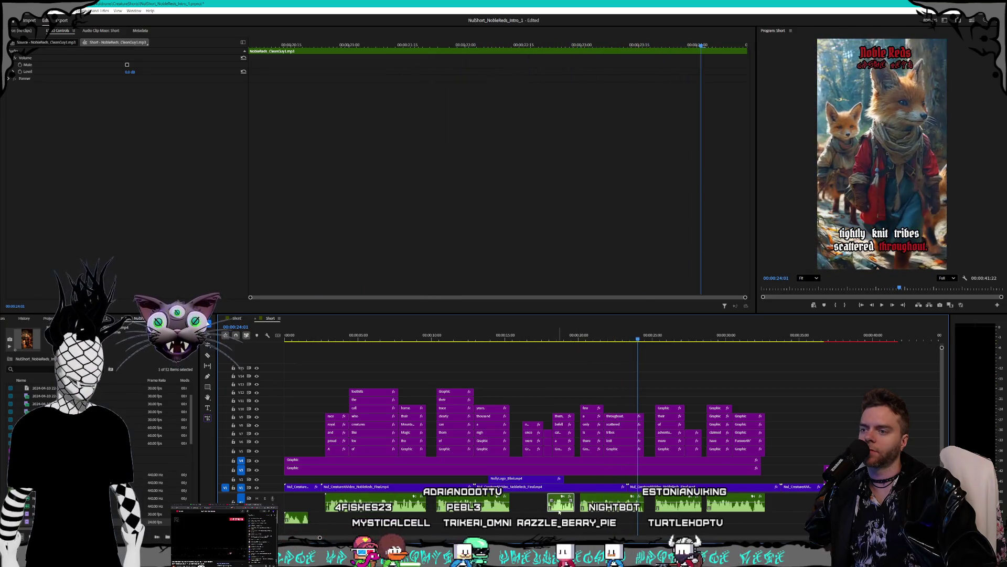
pyautogui.moveTo(548, 505); pyautogui.dragTo(523, 504)
pyautogui.press('space')
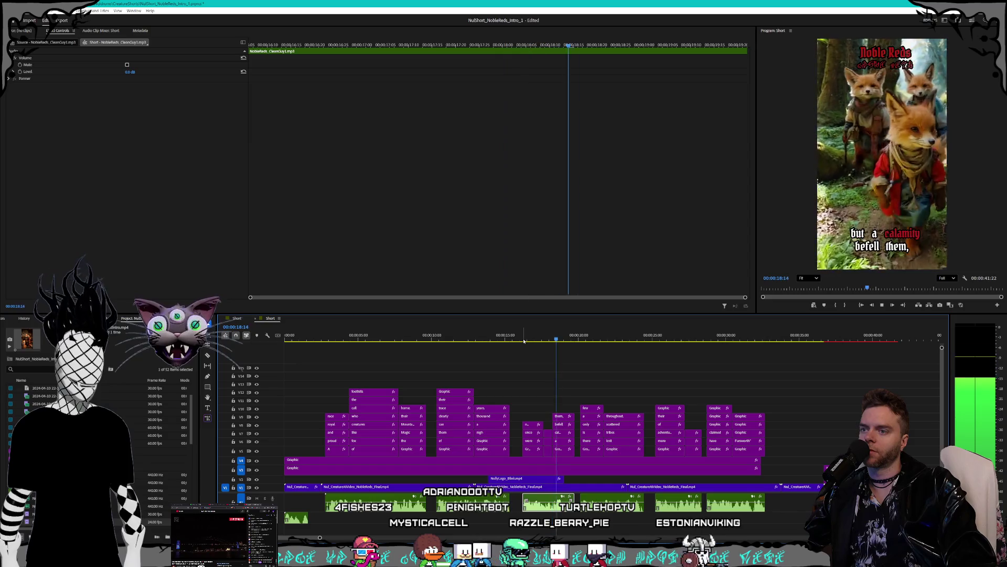
pyautogui.press('space')
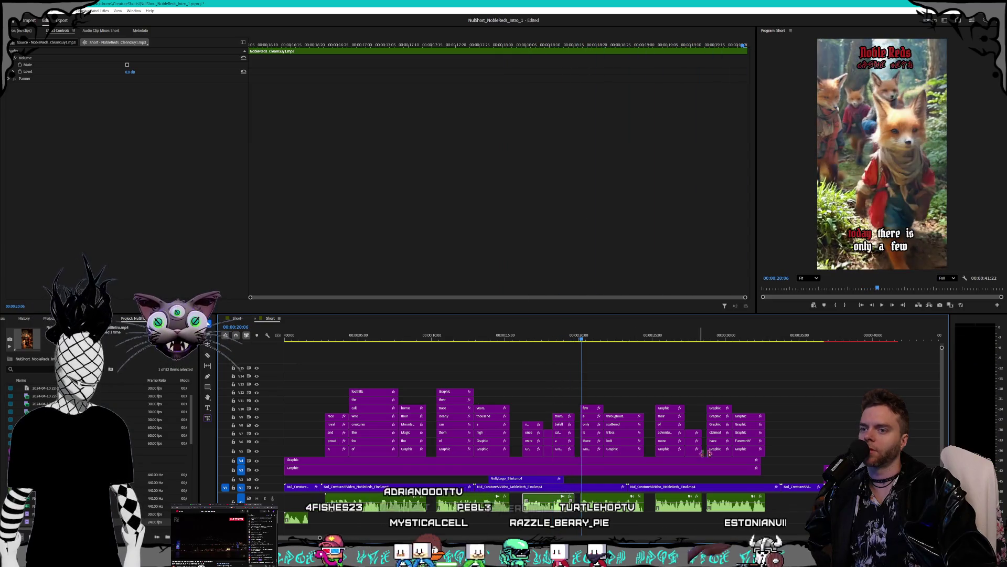
pyautogui.click(808, 412)
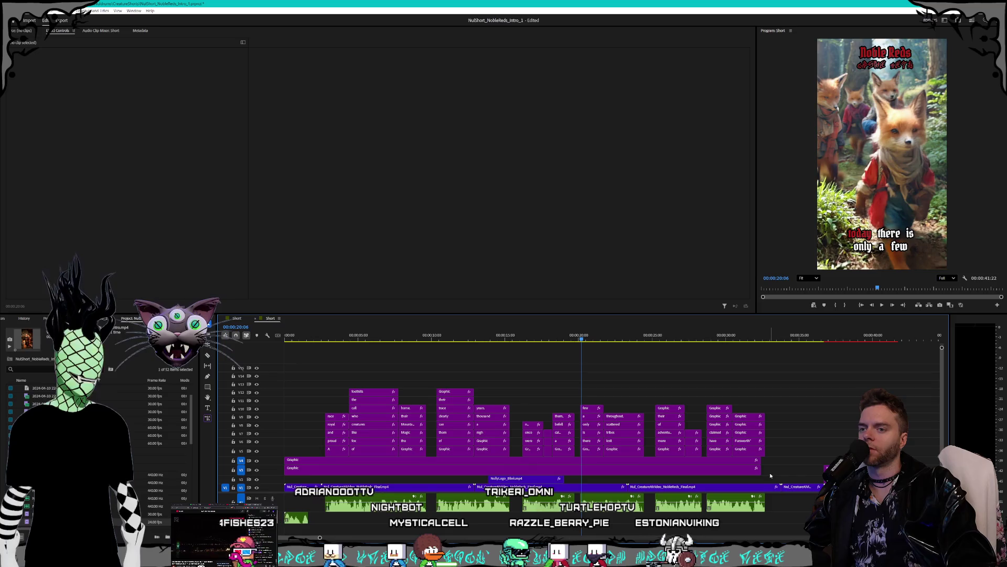
# Shift the V3/V4 title graphic clips slightly later
pyautogui.click(760, 462)
pyautogui.moveTo(757, 464); pyautogui.dragTo(761, 463)
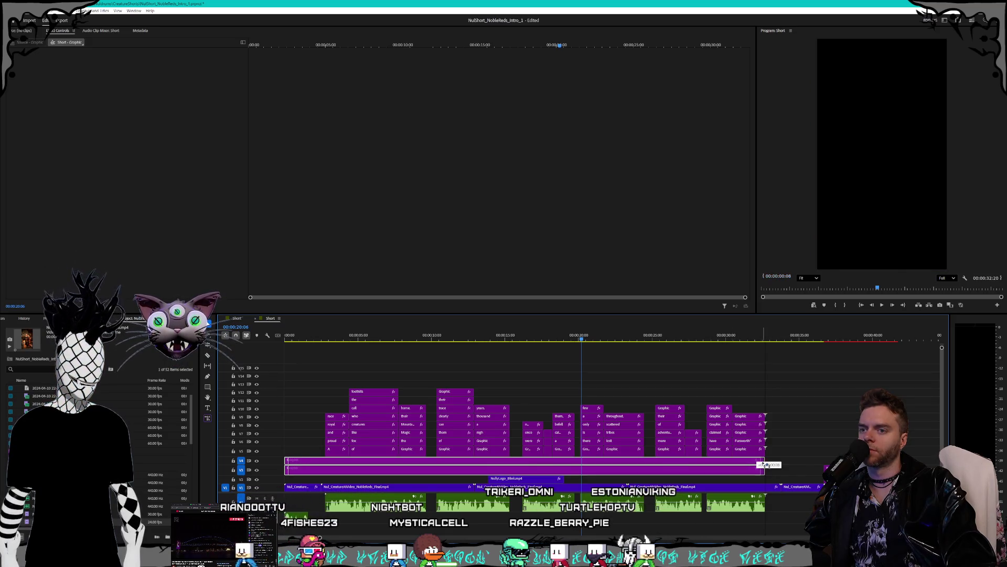
pyautogui.click(359, 387)
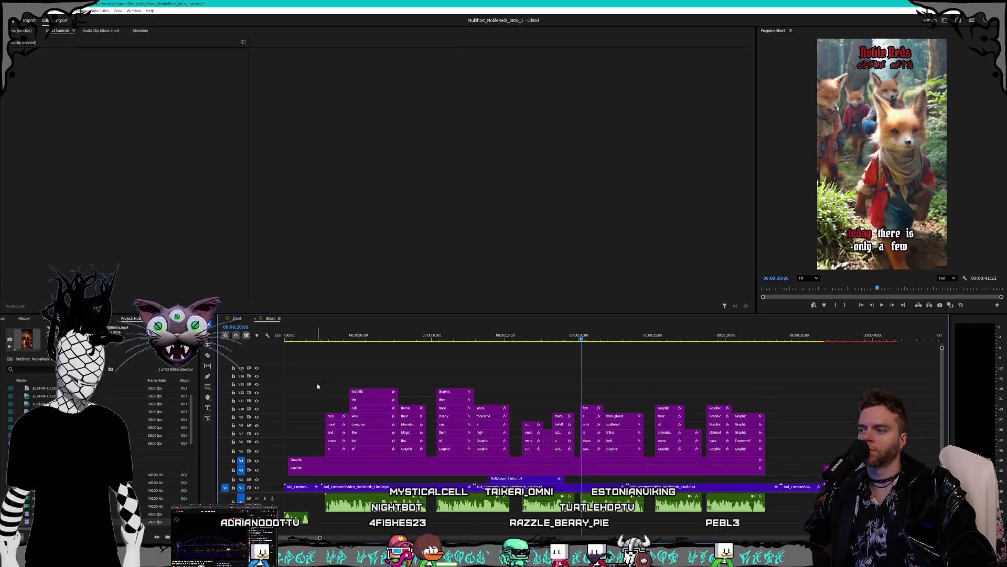
pyautogui.scroll(5, 317, 383)
pyautogui.scroll(-4, 342, 381)
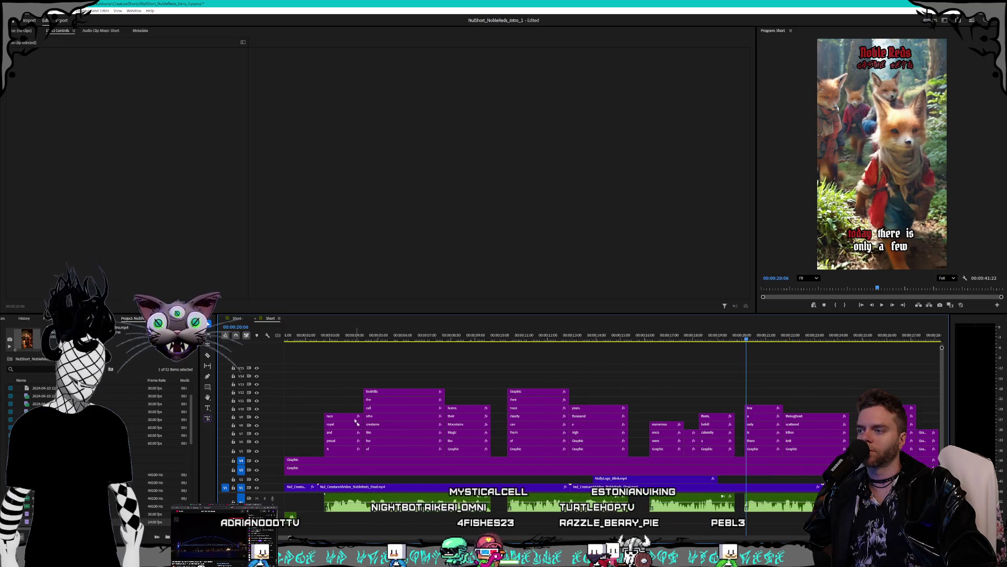
# Move all the word caption clips on V5–V12 six frames earlier
pyautogui.moveTo(321, 362); pyautogui.dragTo(861, 457)
pyautogui.scroll(-2, 861, 456)
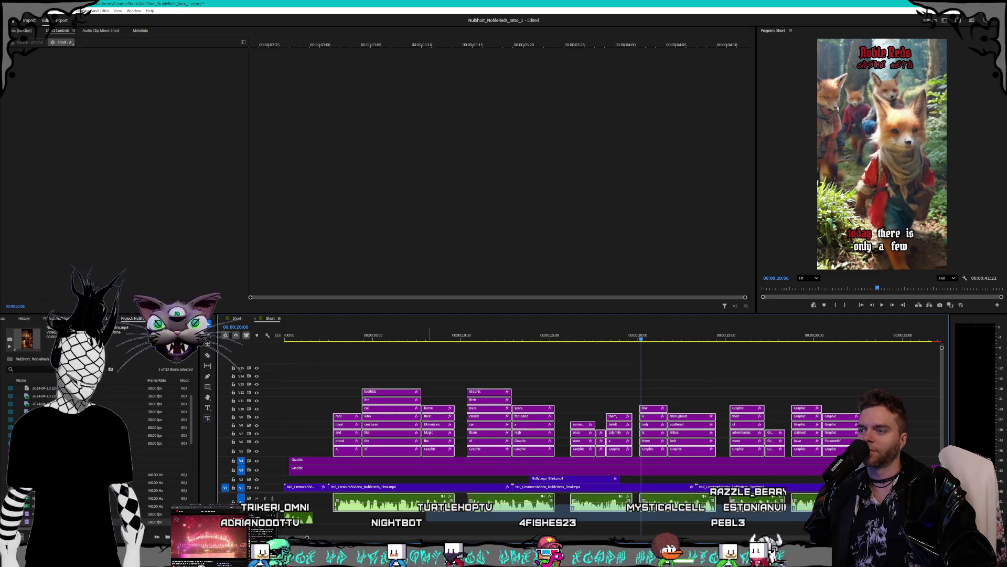
pyautogui.scroll(4, 356, 464)
pyautogui.scroll(2, 357, 464)
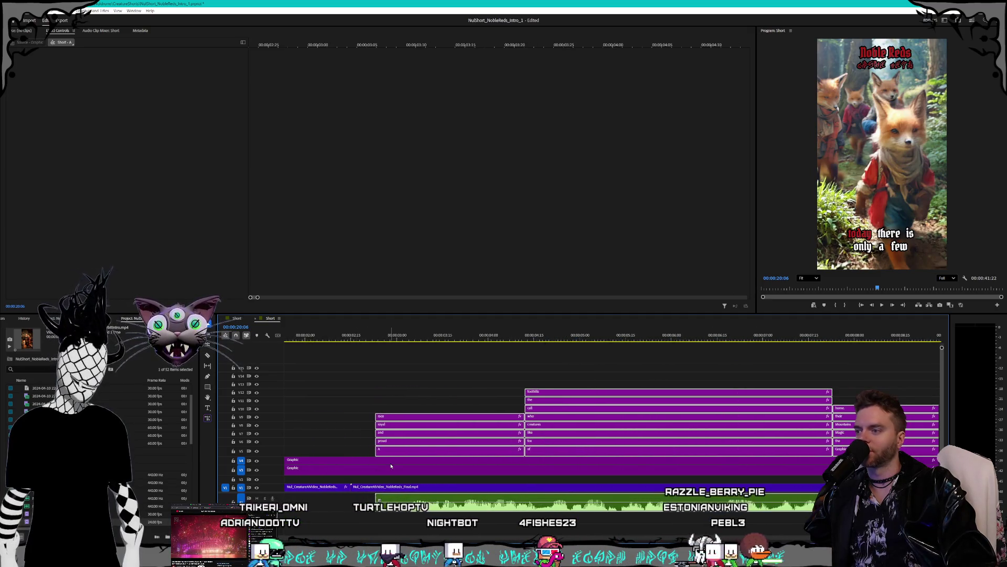
pyautogui.moveTo(393, 454); pyautogui.dragTo(372, 454)
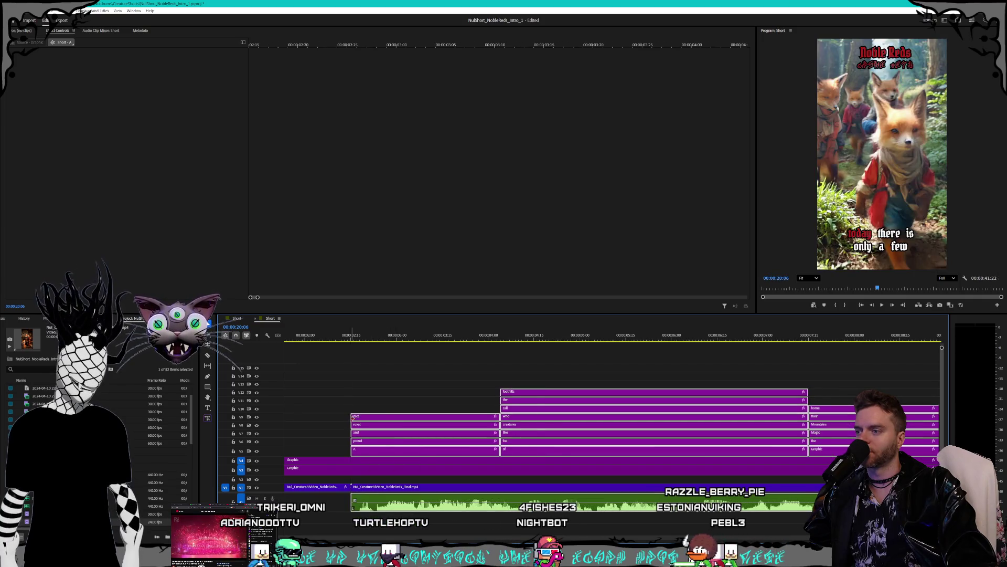
# Play back the shifted captions from the opening, then fit the whole sequence in the timeline
pyautogui.click(342, 338)
pyautogui.press('space')
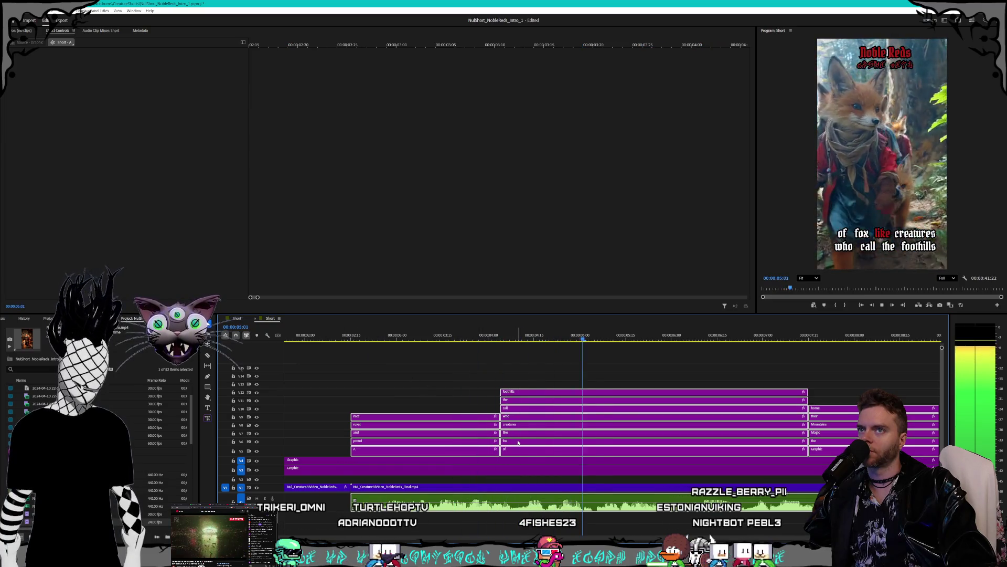
pyautogui.press('space')
pyautogui.press('-')
pyautogui.press('-')
pyautogui.press('-')
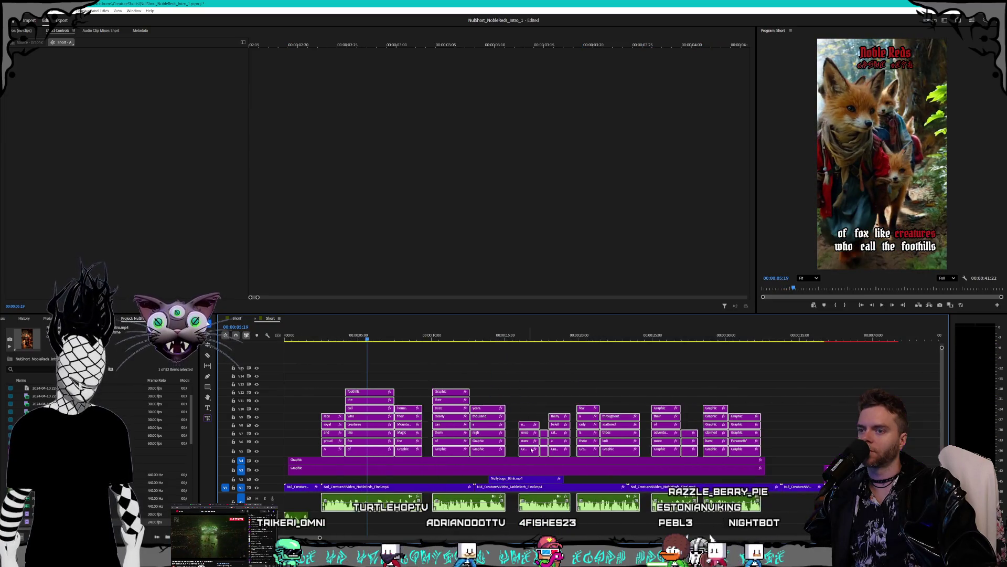
pyautogui.scroll(3, 809, 465)
pyautogui.click(746, 460)
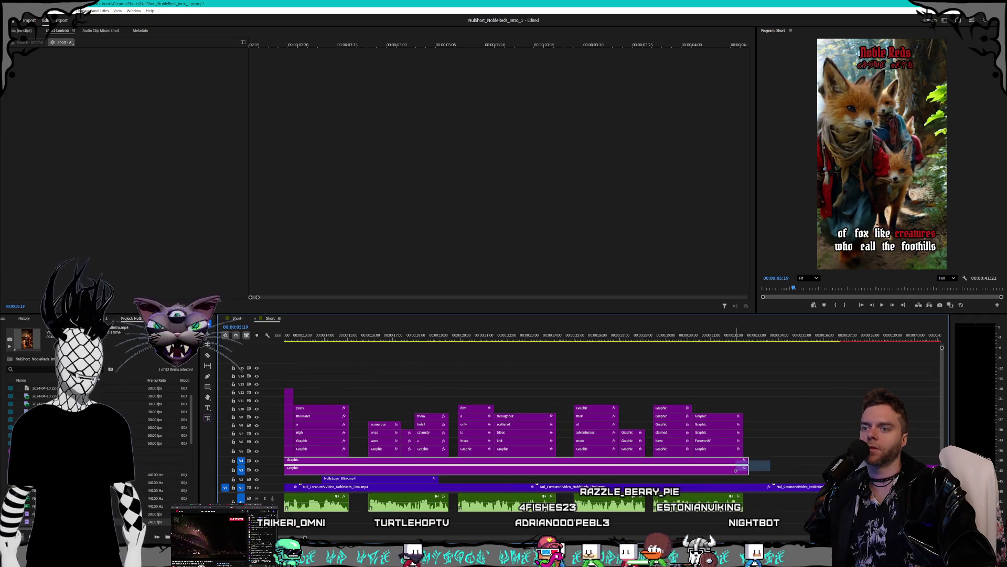
# Trim the title graphics to end with the footage and move the NulDrums end card to follow the story
pyautogui.moveTo(745, 461); pyautogui.dragTo(743, 460)
pyautogui.click(792, 488)
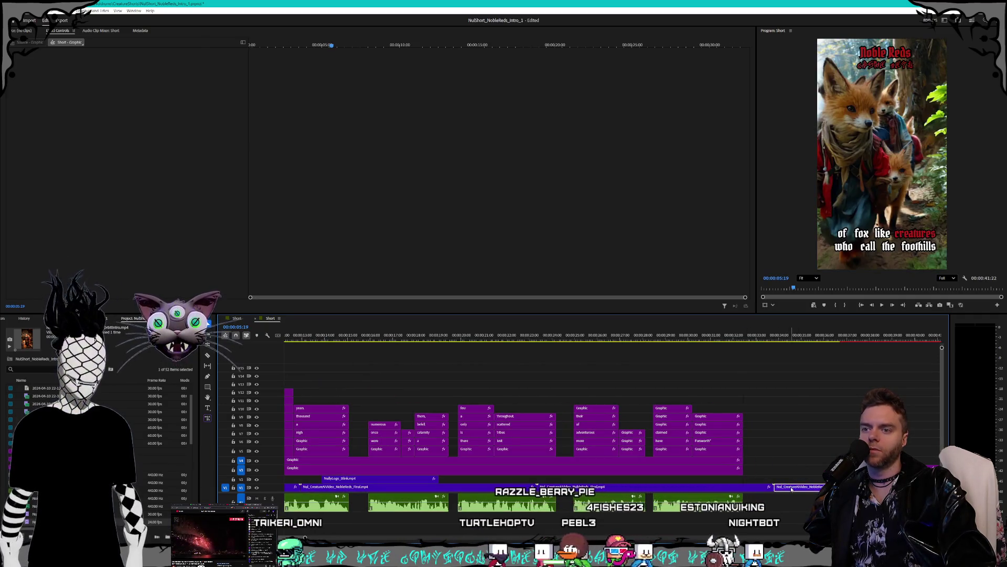
pyautogui.moveTo(792, 488); pyautogui.dragTo(797, 470)
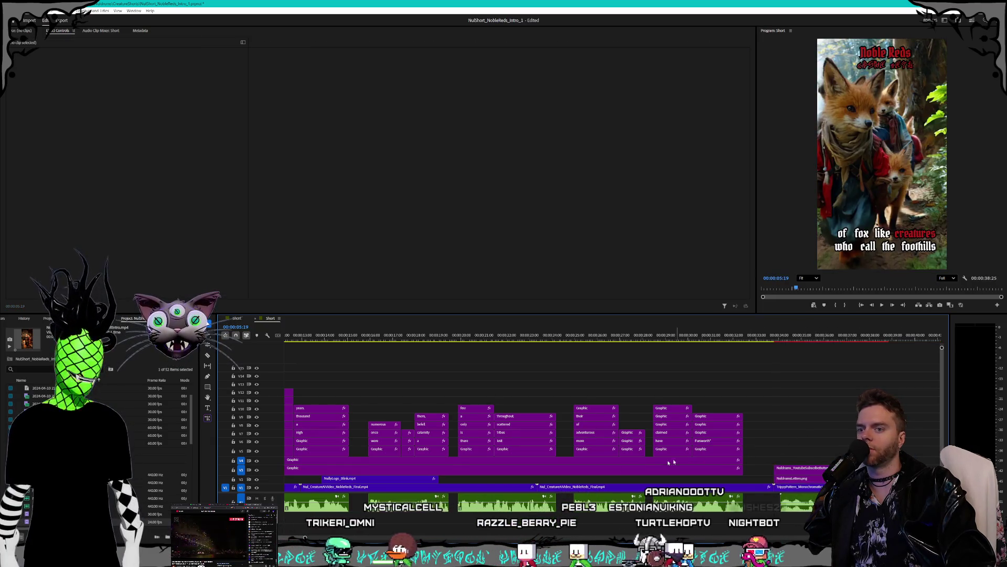
pyautogui.scroll(-1, 564, 461)
pyautogui.scroll(-3, 565, 461)
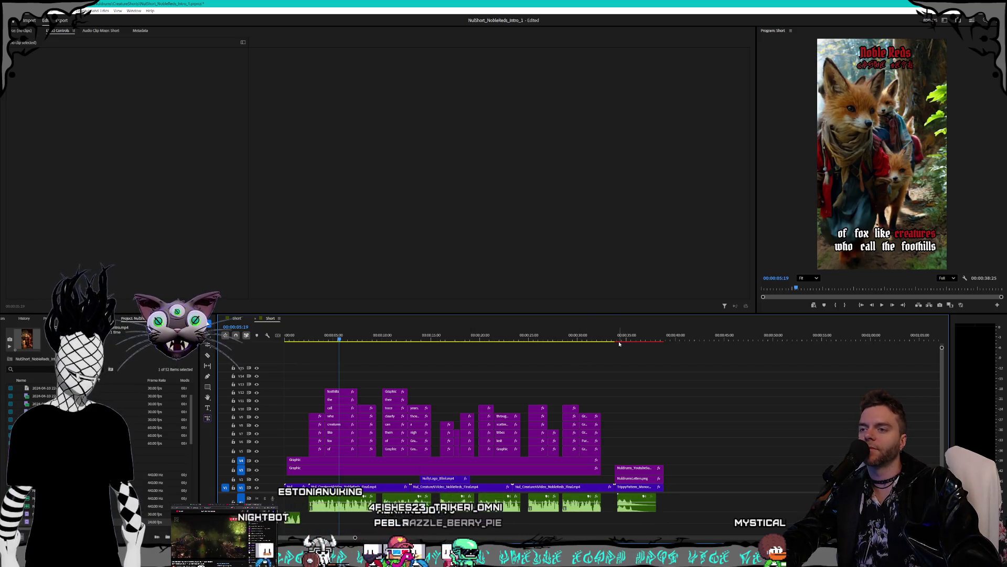
pyautogui.moveTo(612, 341); pyautogui.dragTo(615, 341)
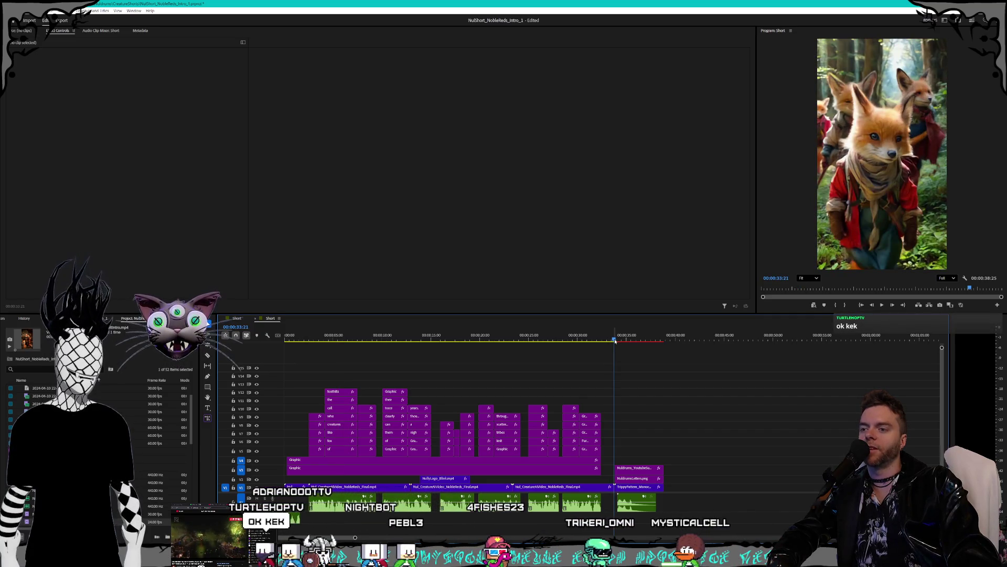
pyautogui.click(617, 340)
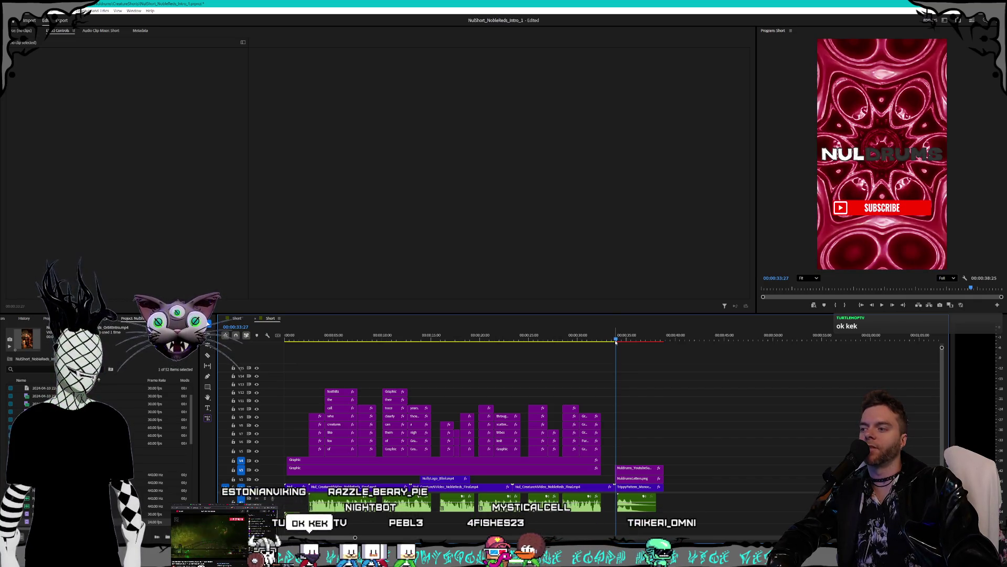
pyautogui.moveTo(616, 341); pyautogui.dragTo(630, 342)
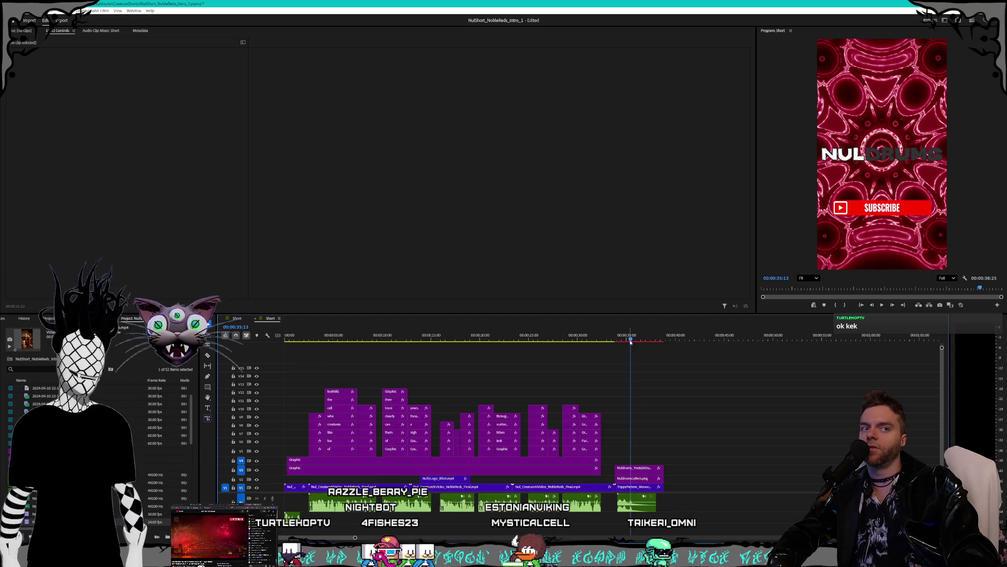
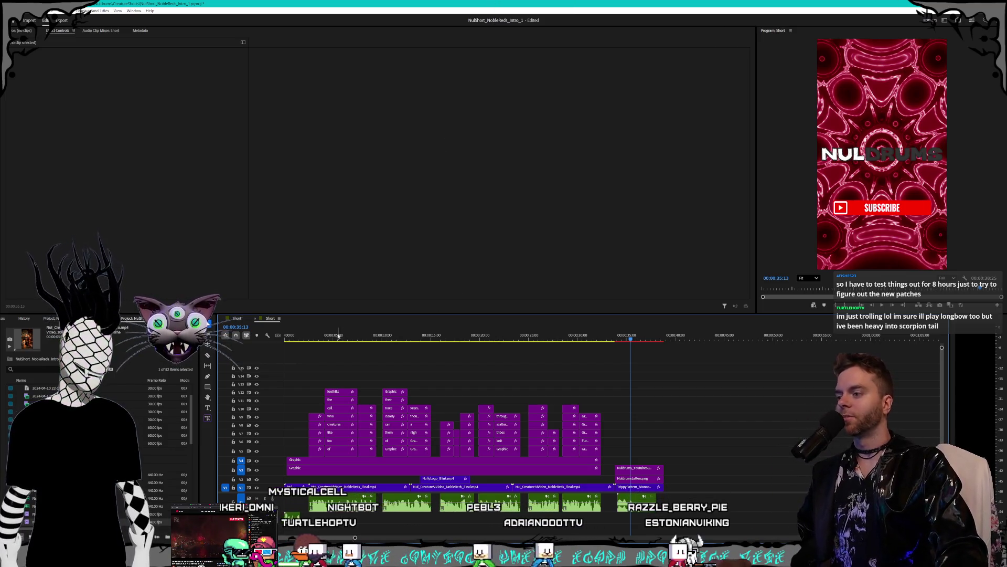
# Trim the V3 and V4 Graphic title clips to roughly the first second, previewing the intro
pyautogui.press('Home')
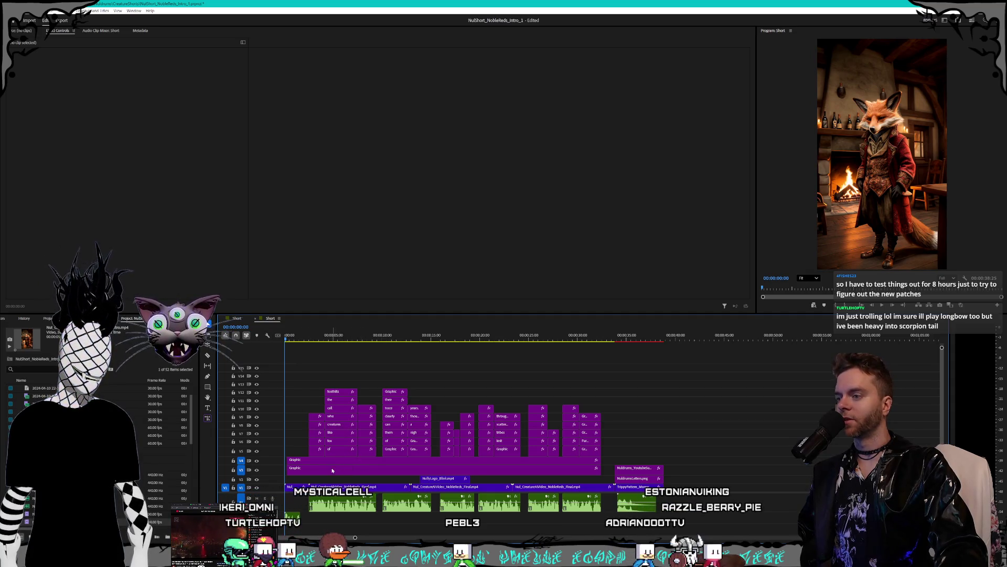
pyautogui.moveTo(325, 480); pyautogui.dragTo(346, 459)
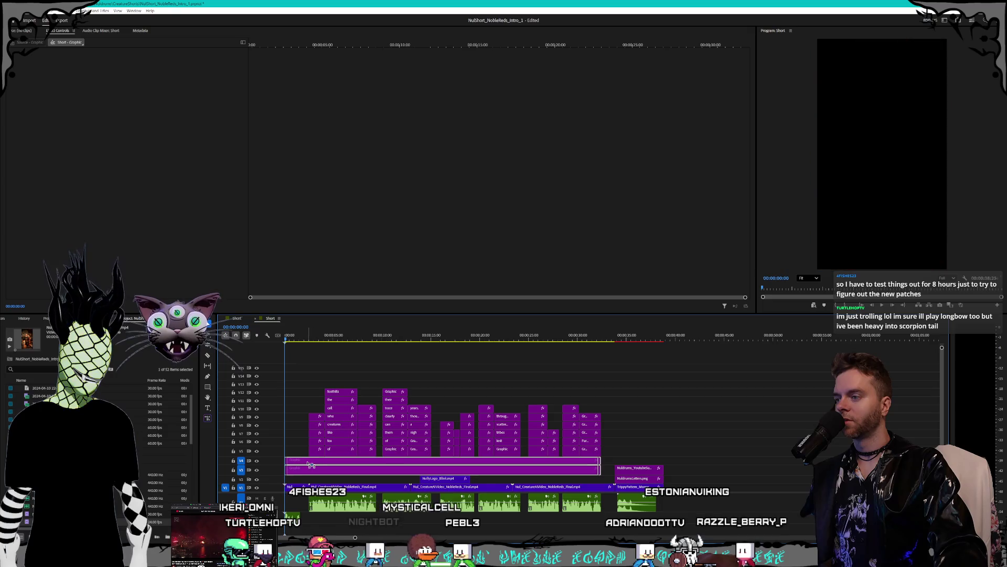
pyautogui.moveTo(598, 461); pyautogui.dragTo(601, 460)
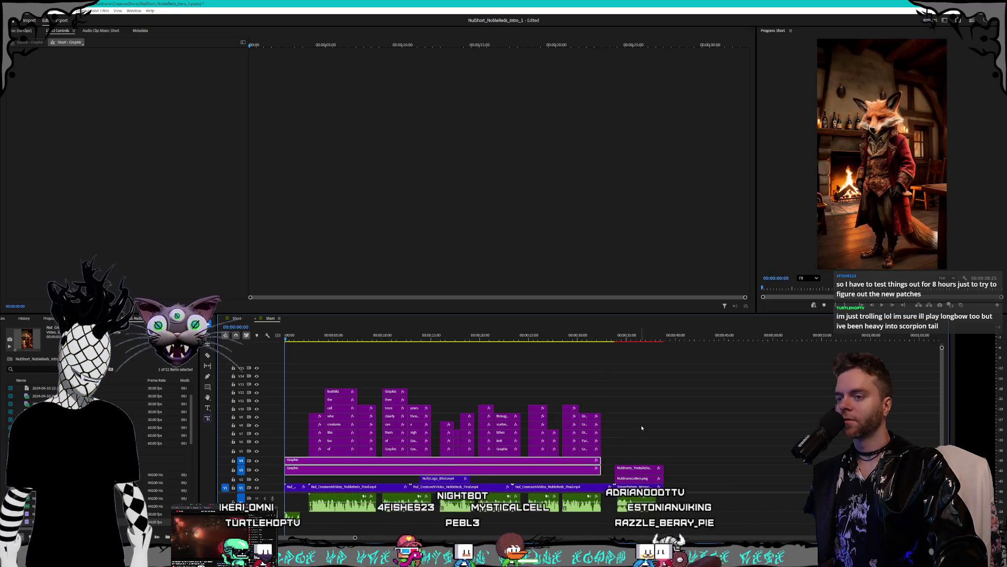
pyautogui.click(420, 375)
pyautogui.press('space')
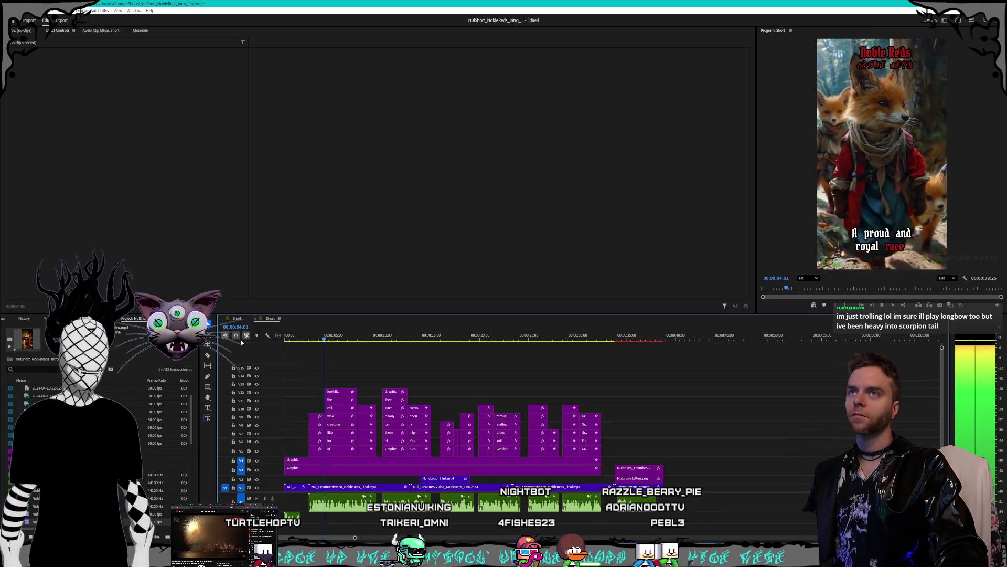
pyautogui.press('space')
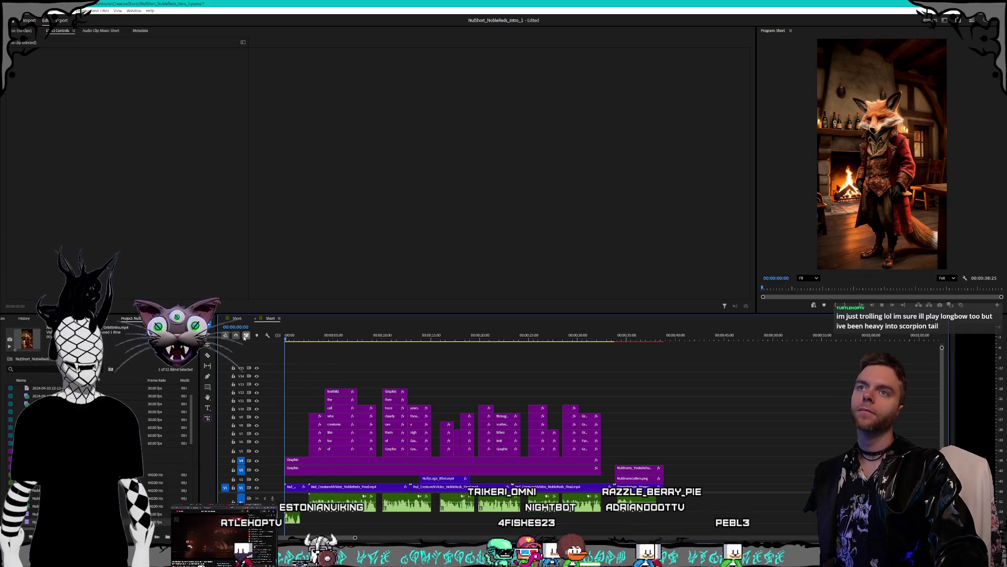
pyautogui.press('space')
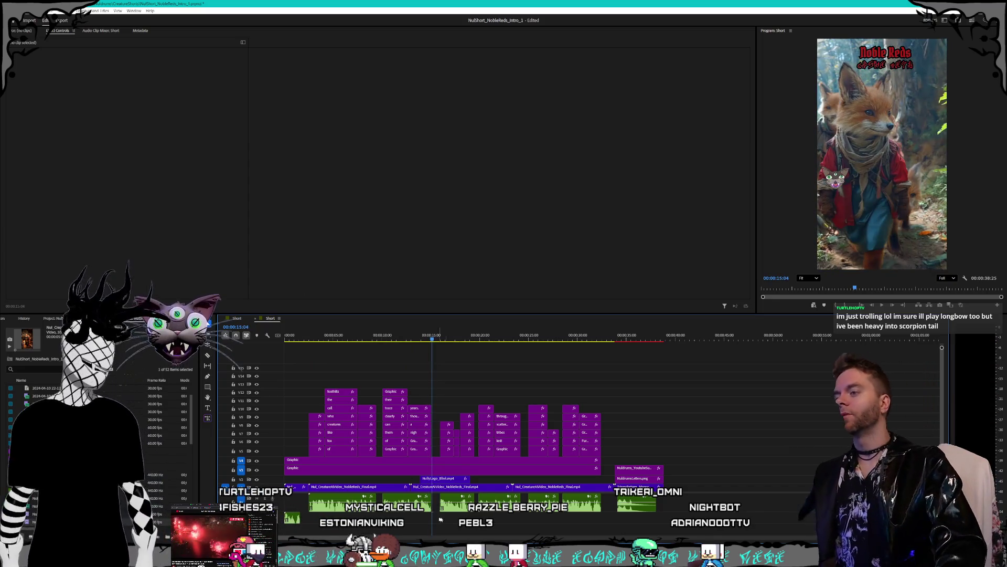
pyautogui.moveTo(607, 474)
pyautogui.mouseDown()
pyautogui.moveTo(597, 461)
pyautogui.moveTo(377, 451)
pyautogui.moveTo(308, 371)
pyautogui.mouseUp()
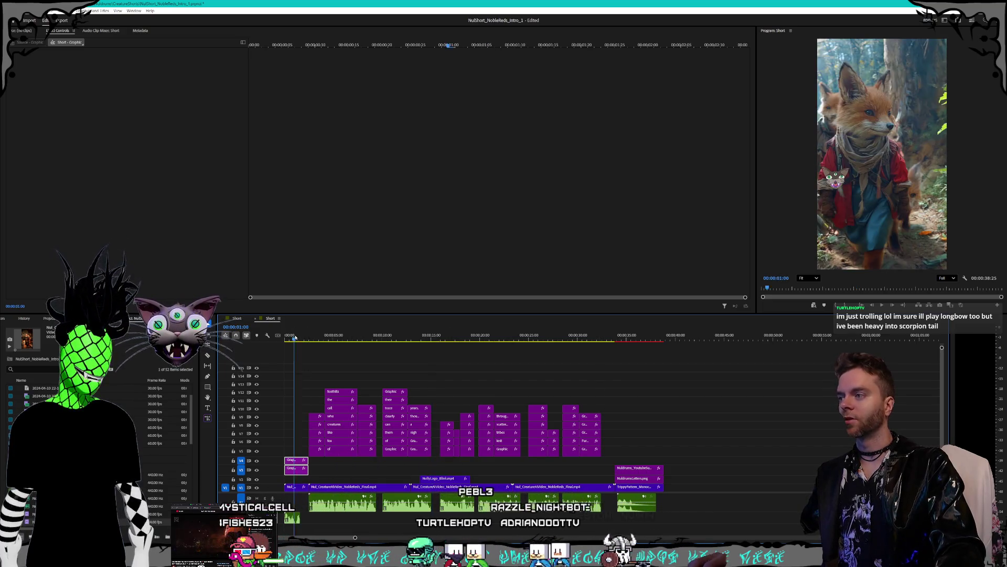
# Replay the intro with the timeline zoomed in on the opening seconds
pyautogui.press('Home')
pyautogui.press('space')
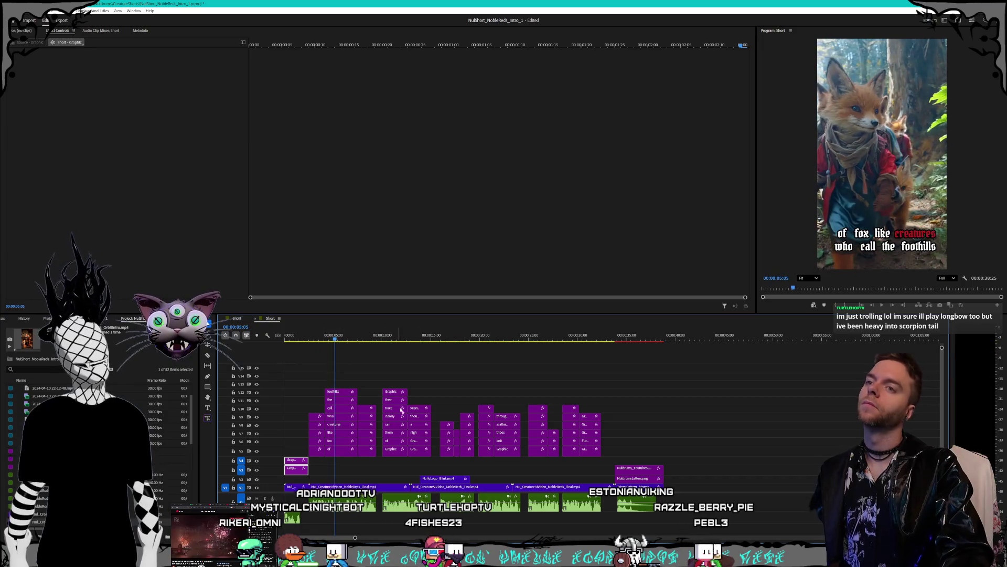
pyautogui.press('=')
pyautogui.press('=')
pyautogui.press('=')
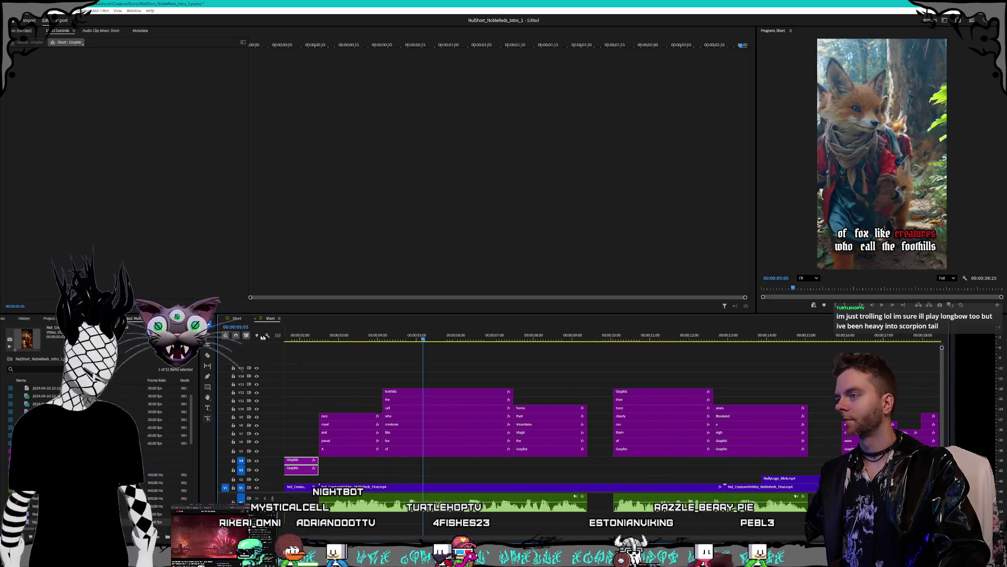
pyautogui.press('Home')
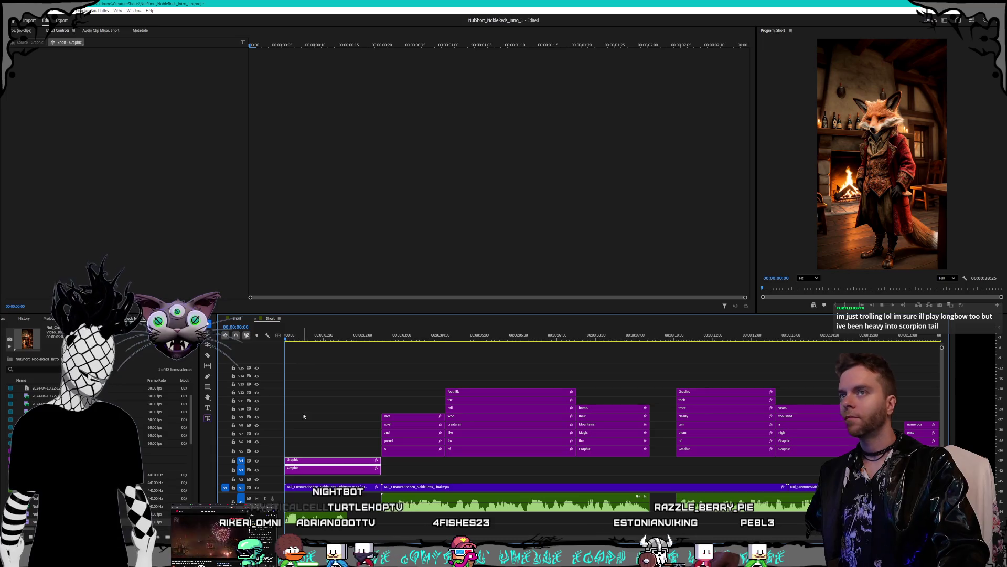
pyautogui.press('space')
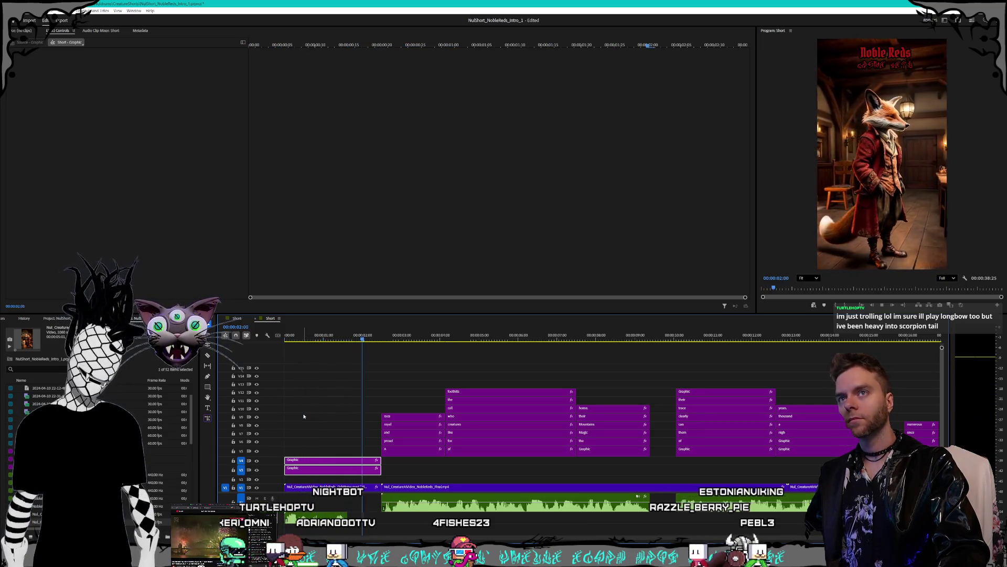
# Replay the opening again, fit the whole sequence in view, deselect the clips and open the File menu
pyautogui.press('space')
pyautogui.press('Home')
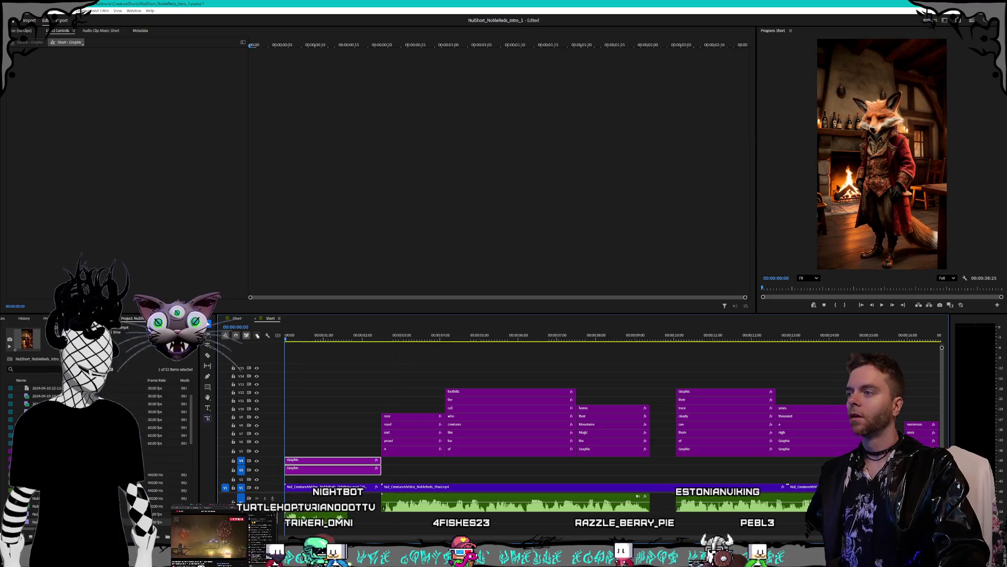
pyautogui.press('space')
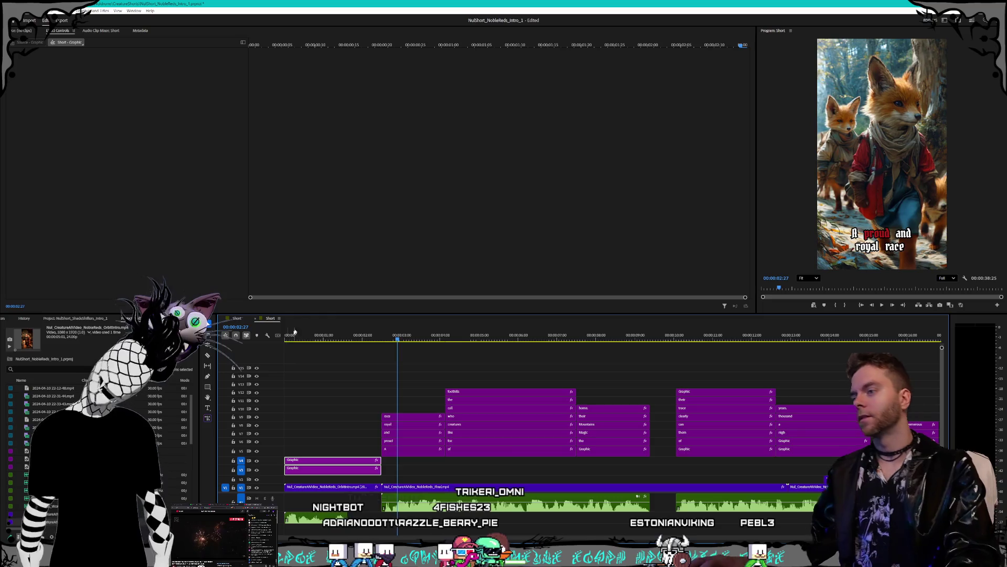
pyautogui.press('\\')
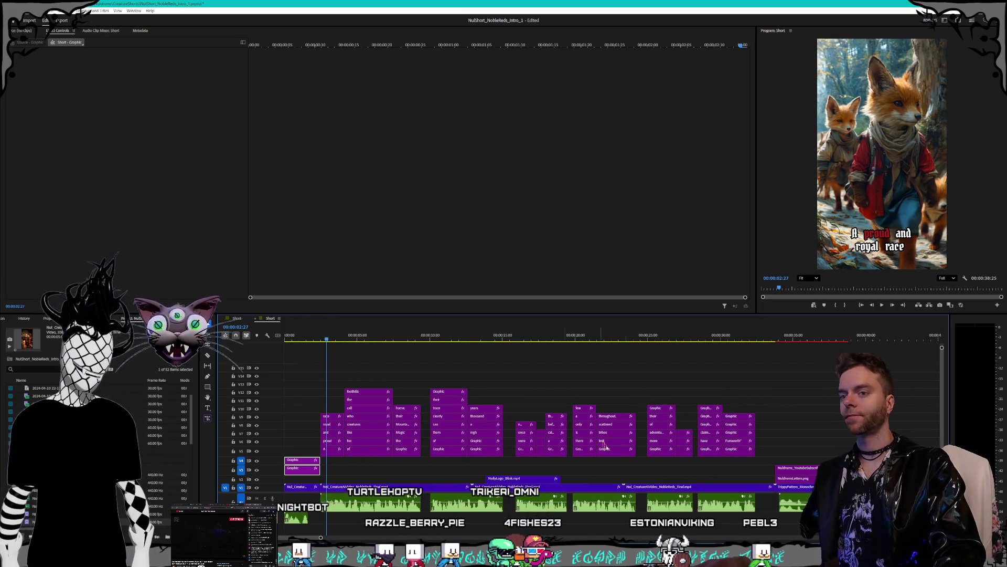
pyautogui.click(800, 453)
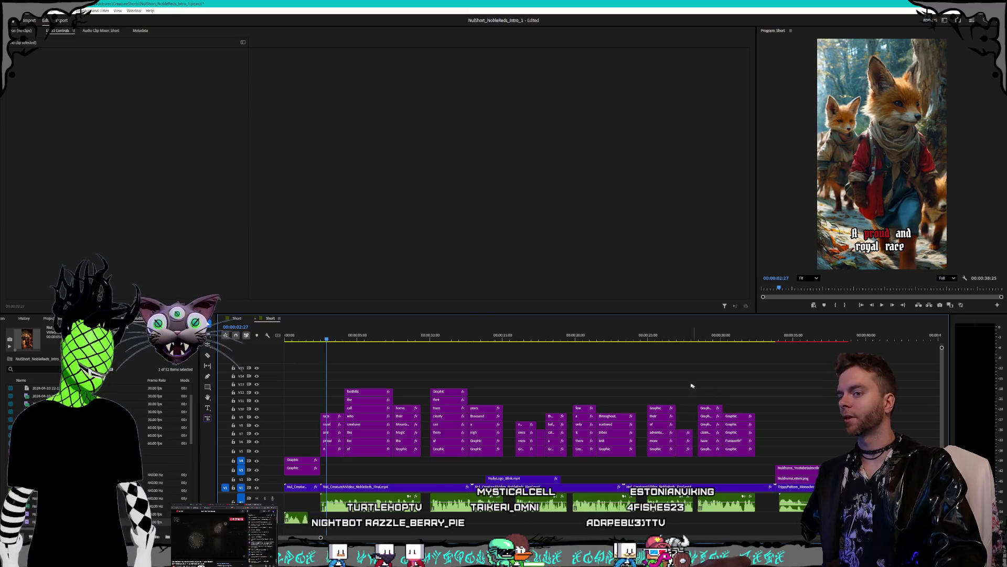
pyautogui.click(10, 11)
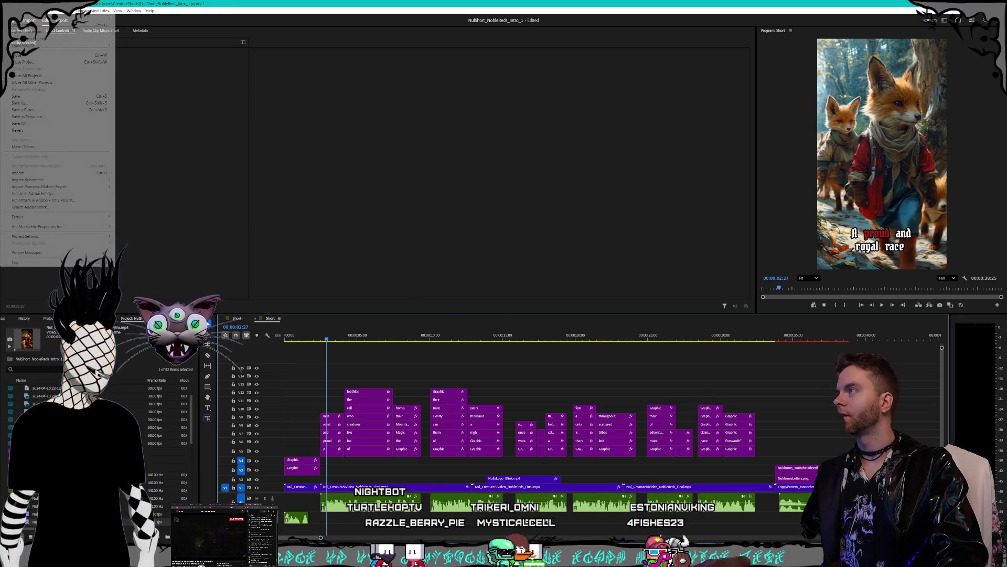
# Save the Noble Reds project, then bring up Open Project to browse the CreatureShorts projects
pyautogui.click(27, 97)
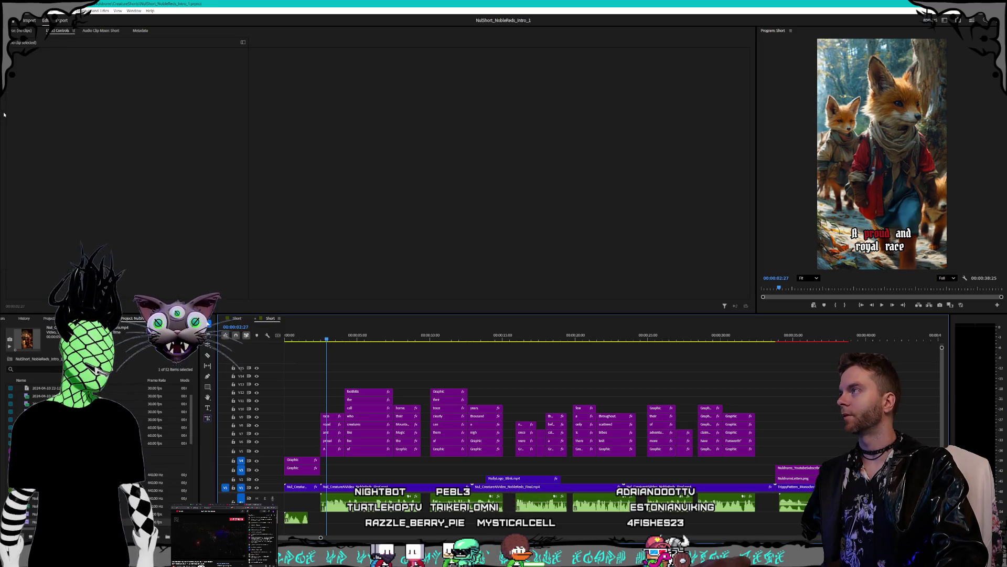
pyautogui.click(9, 10)
pyautogui.moveTo(46, 46)
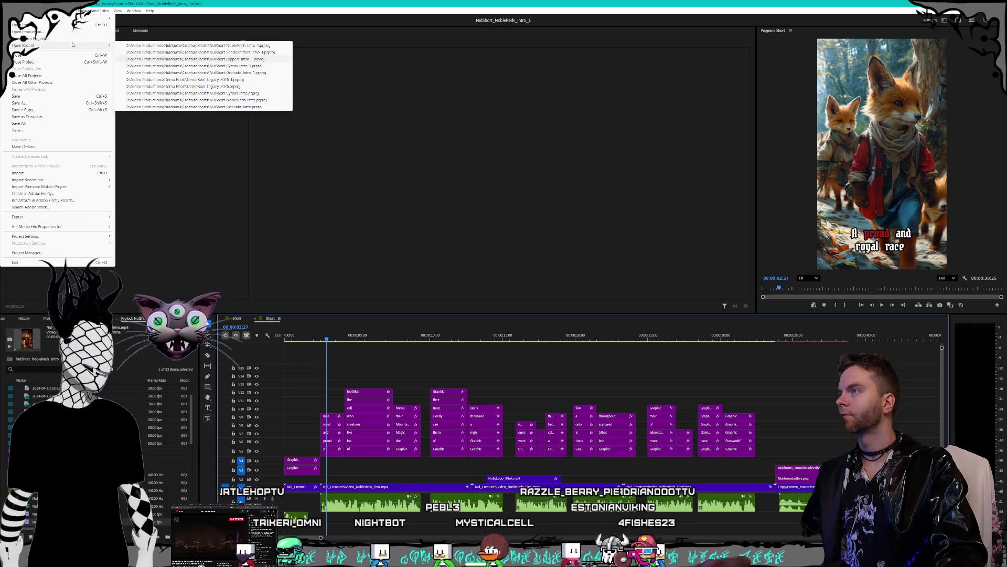
pyautogui.press('Escape')
pyautogui.press('Escape')
pyautogui.hotkey('ctrl', 'o')
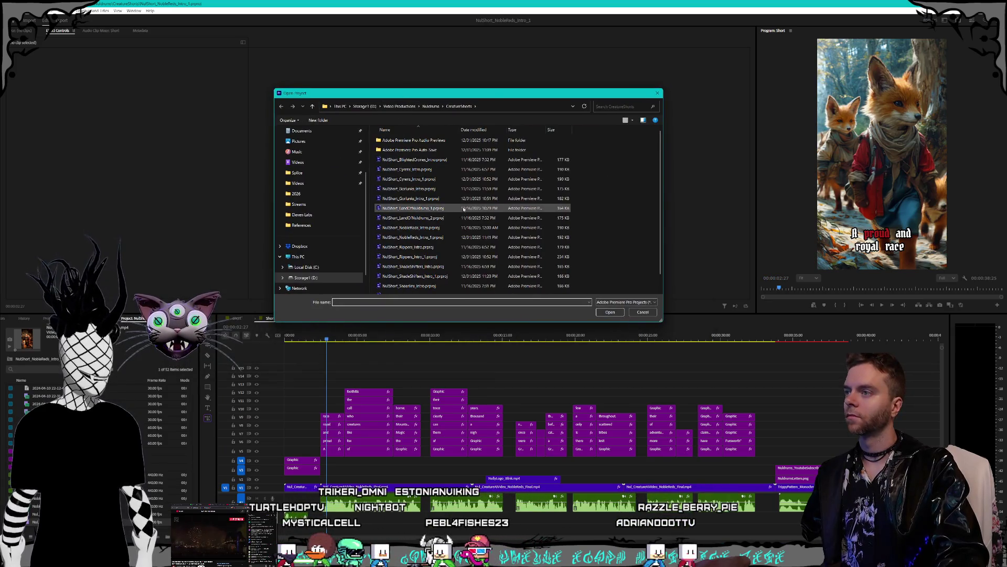
pyautogui.scroll(-1, 451, 220)
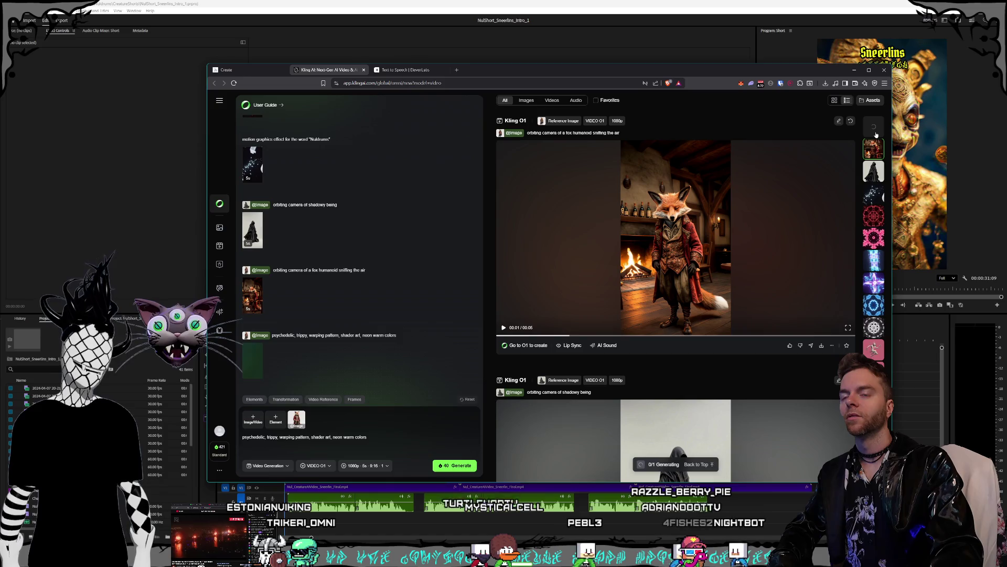
# Show the in-progress psychedelic warping-pattern generation in Kling's main view
pyautogui.click(875, 130)
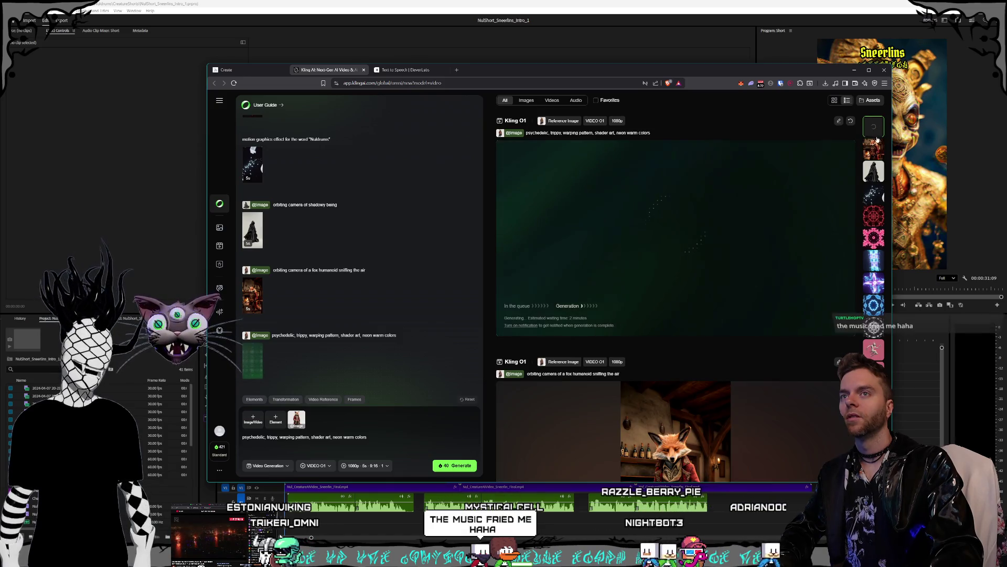
pyautogui.click(874, 148)
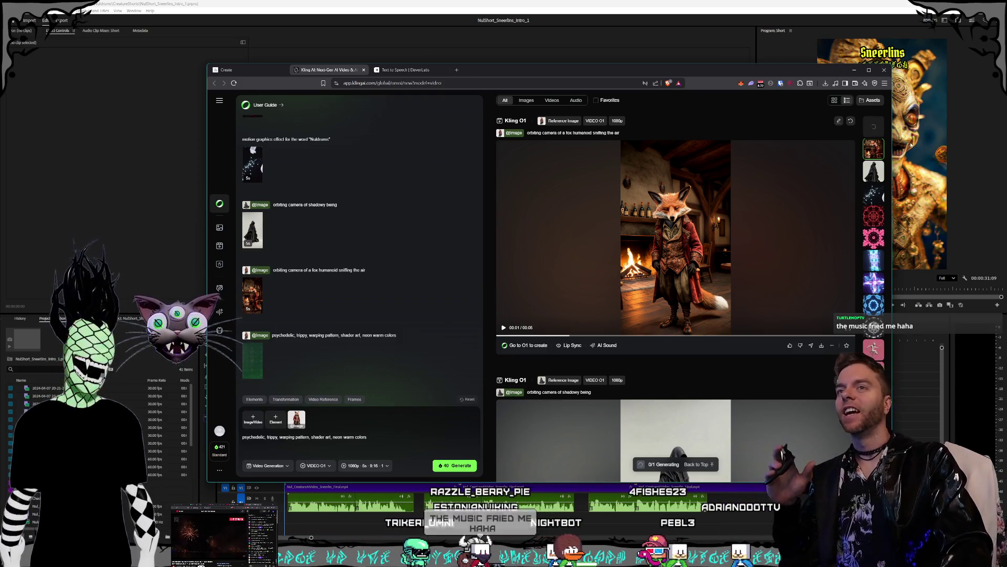
pyautogui.click(879, 131)
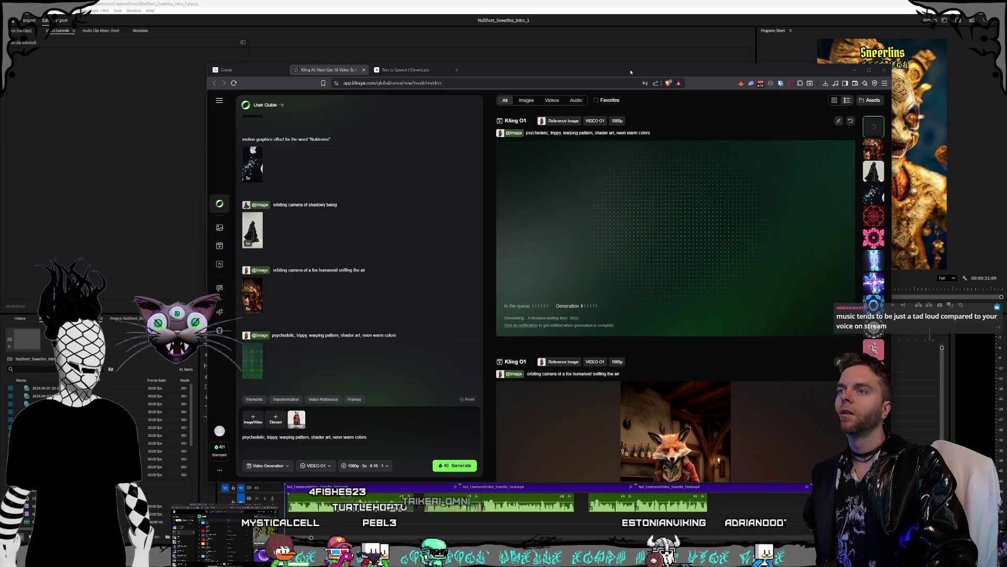
# Replace 'neon warm colors' with 'golden dripping' in the prompt and submit the generation
pyautogui.moveTo(631, 72); pyautogui.dragTo(600, 63)
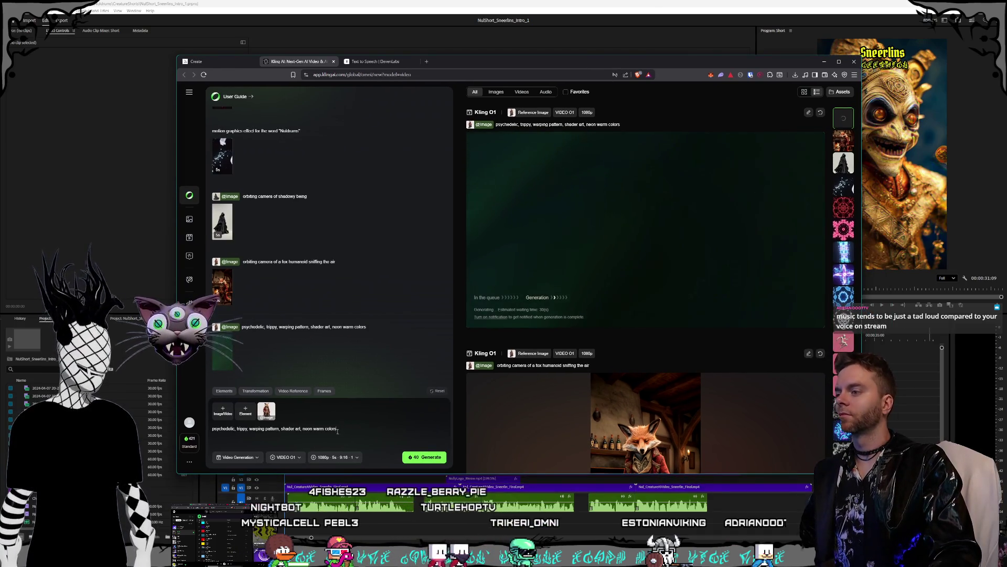
pyautogui.moveTo(337, 429); pyautogui.dragTo(303, 429)
pyautogui.write('go')
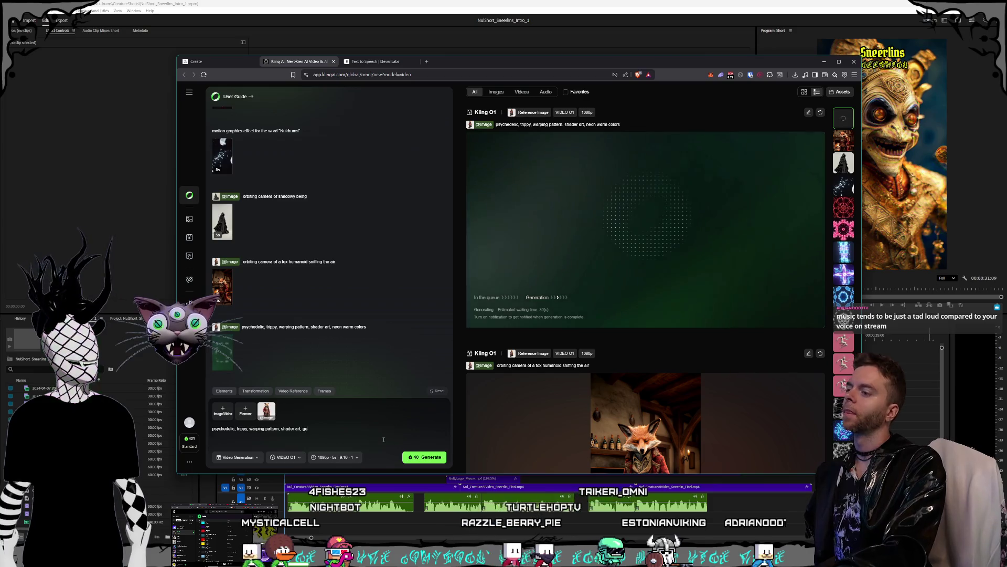
pyautogui.write('lden ')
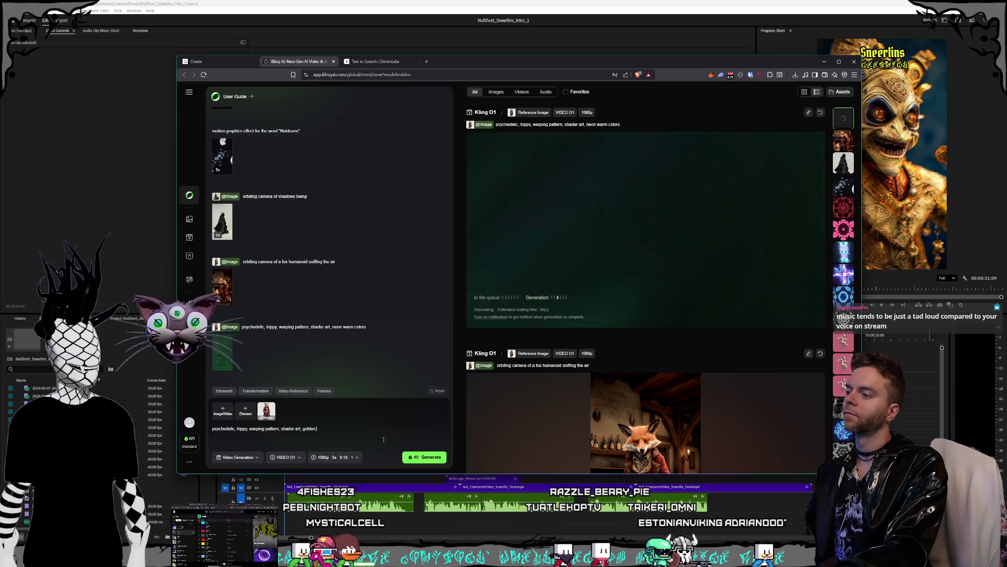
pyautogui.write('dripping')
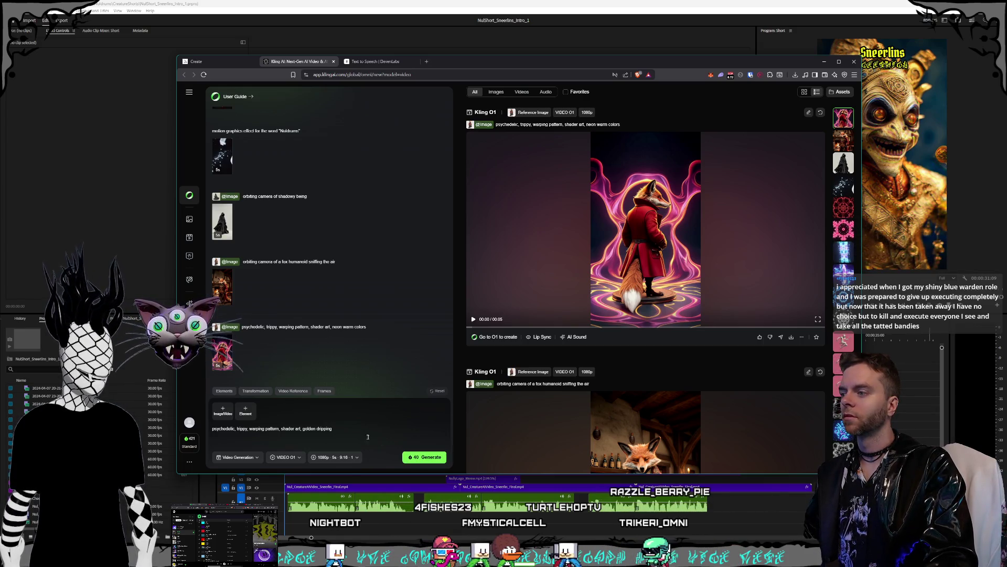
pyautogui.click(428, 458)
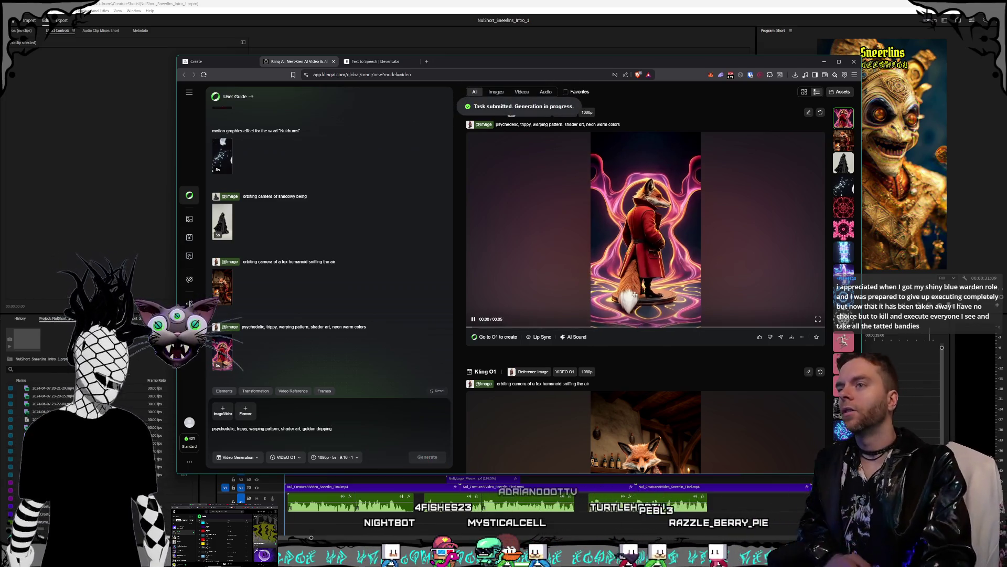
# Play the psychedelic fox video in full screen, then exit full screen
pyautogui.click(648, 306)
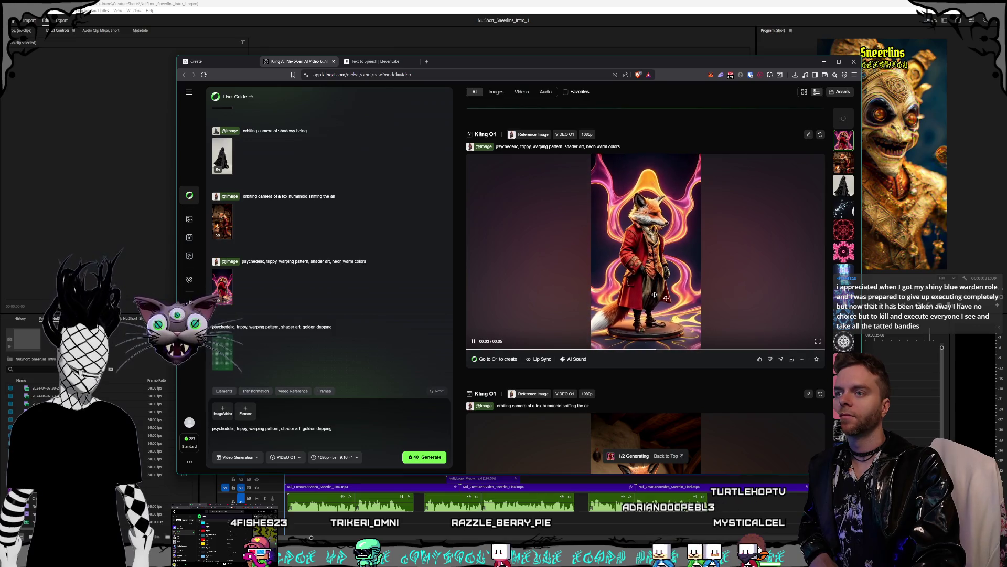
pyautogui.click(817, 342)
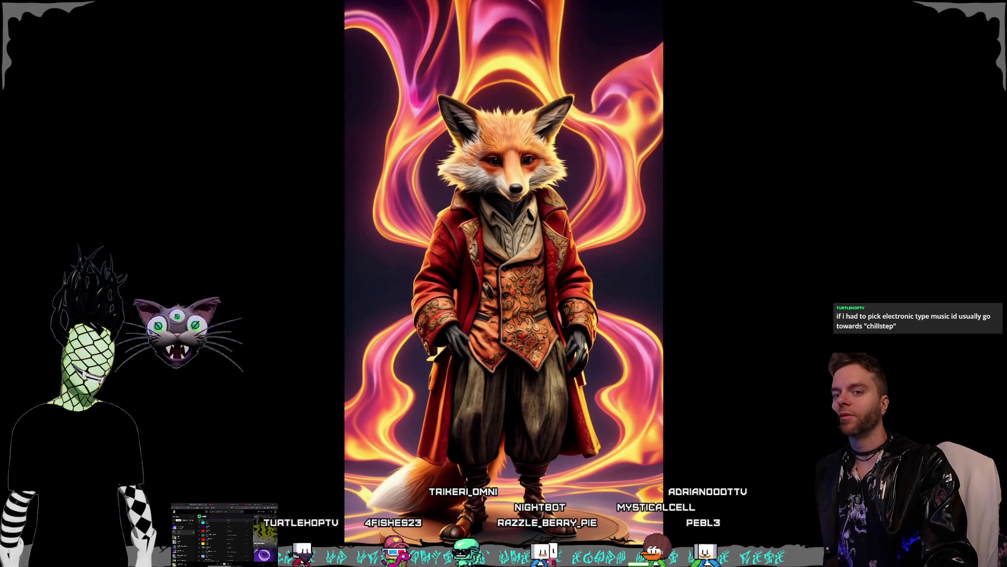
pyautogui.press('Escape')
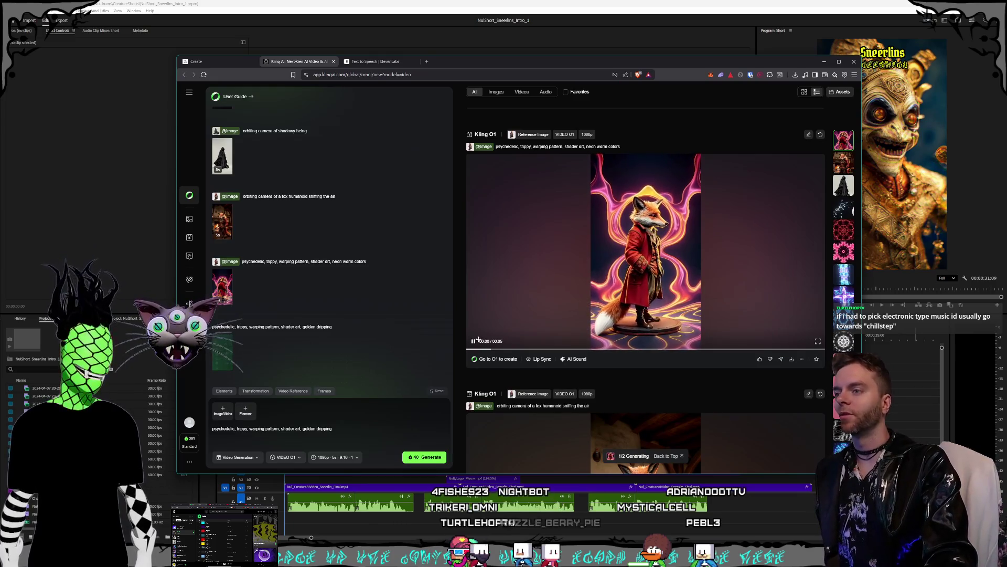
# Pause the fox clip on the page, wait for the golden generation, then play the fox clip again
pyautogui.click(473, 341)
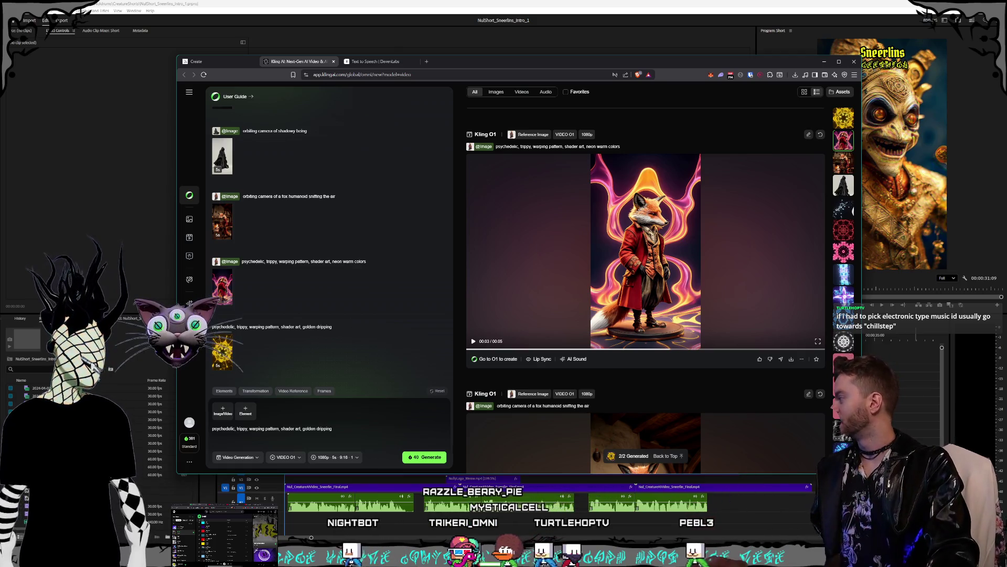
pyautogui.click(90, 371)
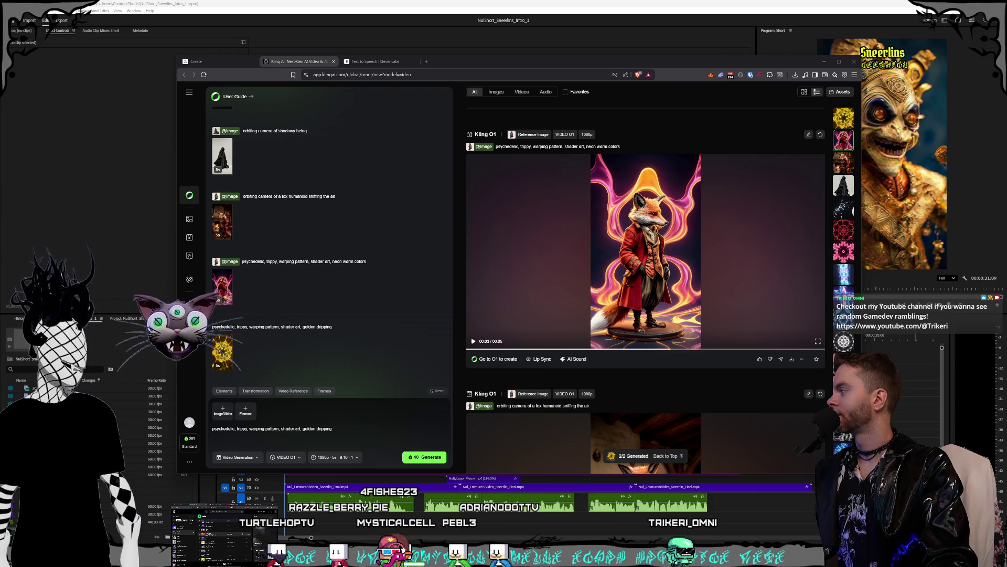
pyautogui.click(768, 281)
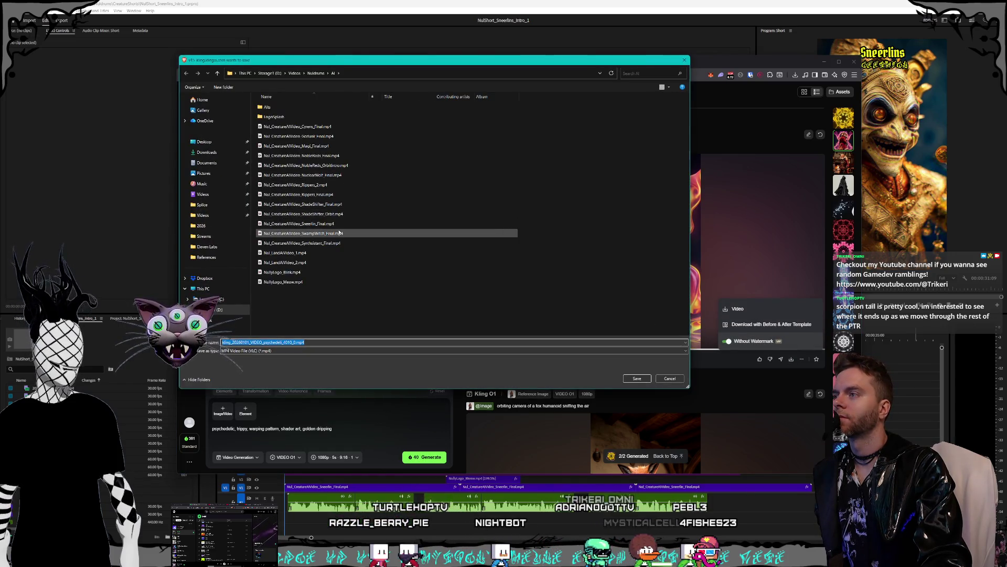
# Save the fox video as Nul_CreatureAIVideo_NobleReds_TrippyTurnaround.mp4 in the AI folder
pyautogui.click(335, 156)
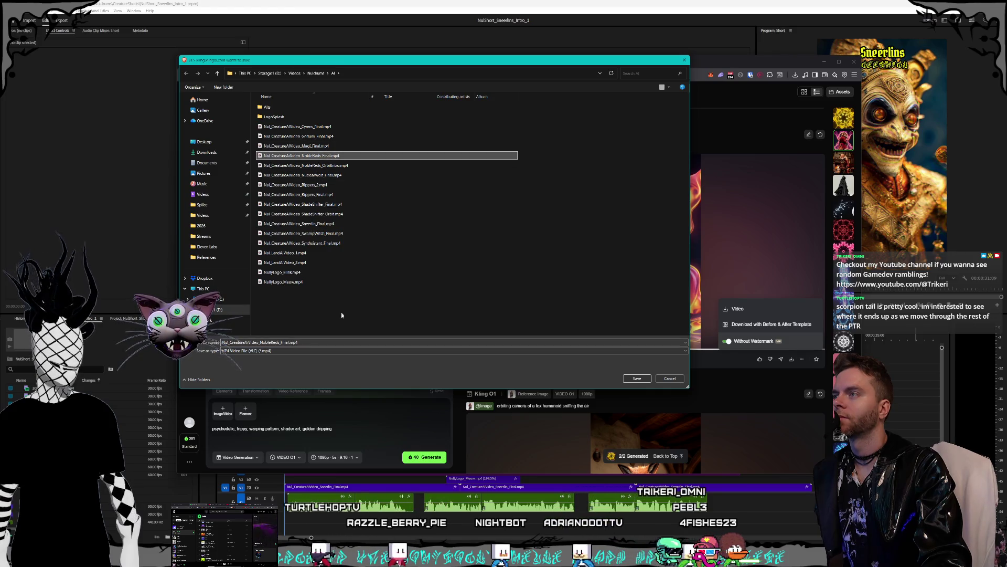
pyautogui.click(252, 342)
pyautogui.moveTo(281, 342); pyautogui.dragTo(289, 342)
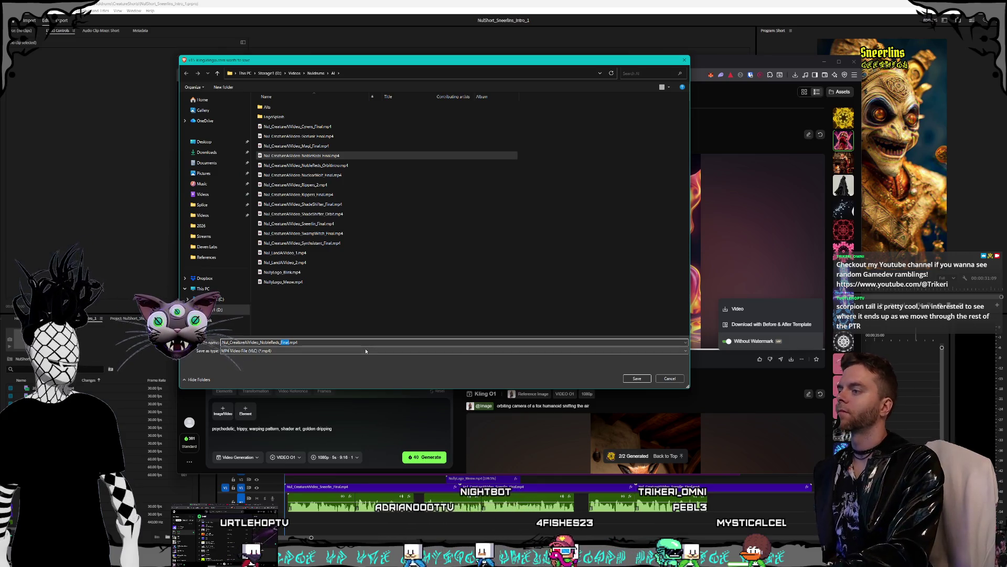
pyautogui.write('TrippyTurnarou')
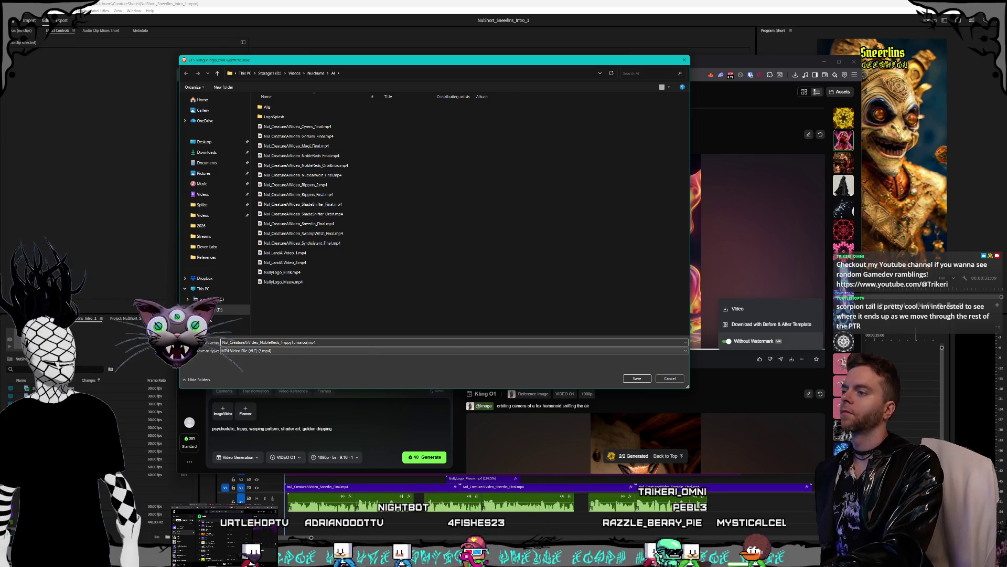
pyautogui.write('nd')
pyautogui.click(648, 378)
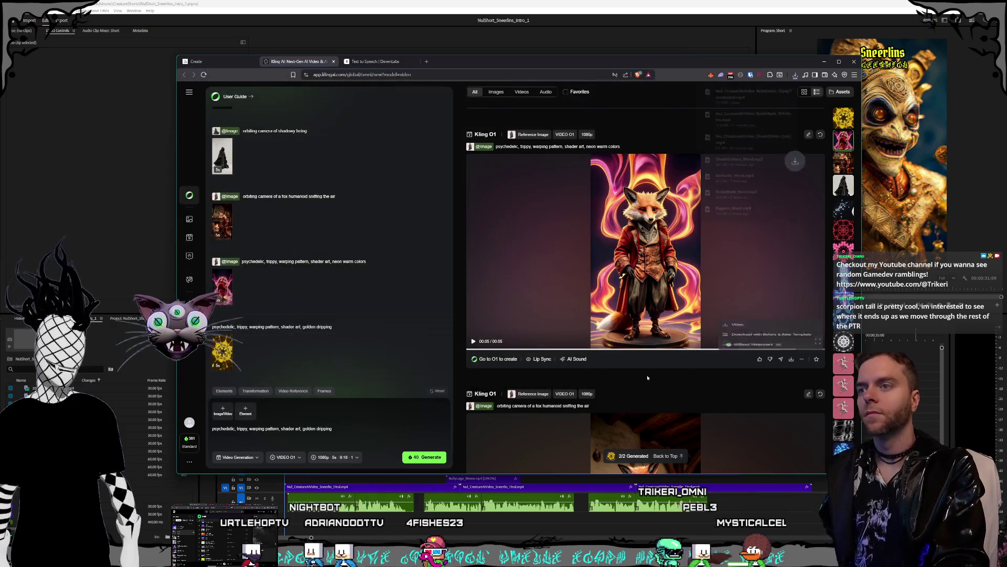
# Bring the golden dripping kaleidoscope video to the top and watch it full screen
pyautogui.click(540, 281)
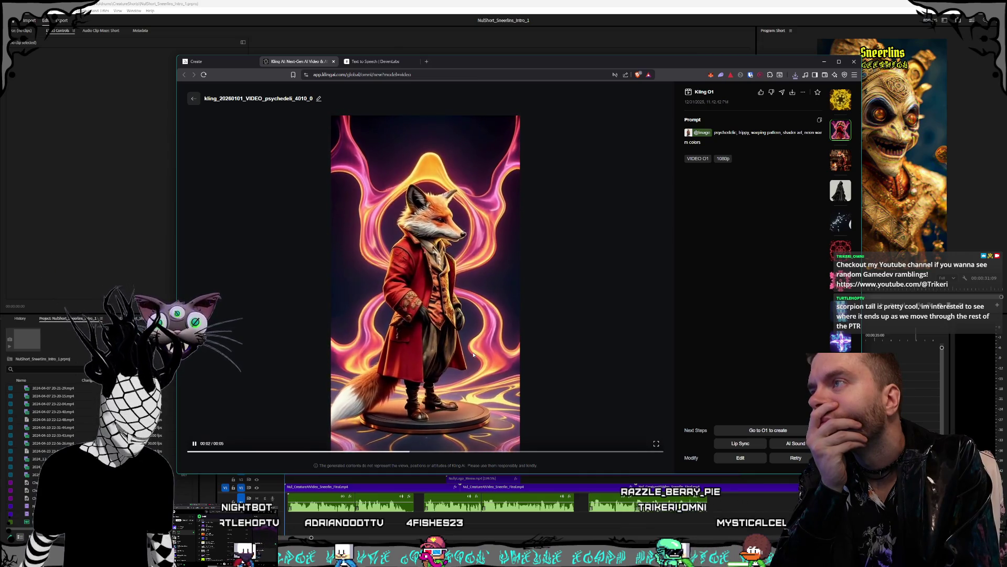
pyautogui.click(194, 99)
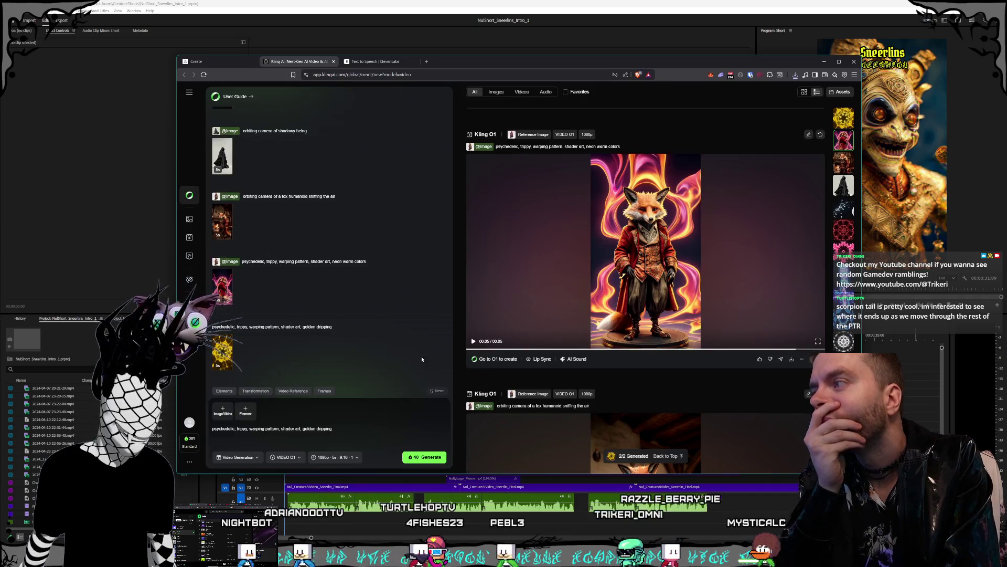
pyautogui.click(848, 120)
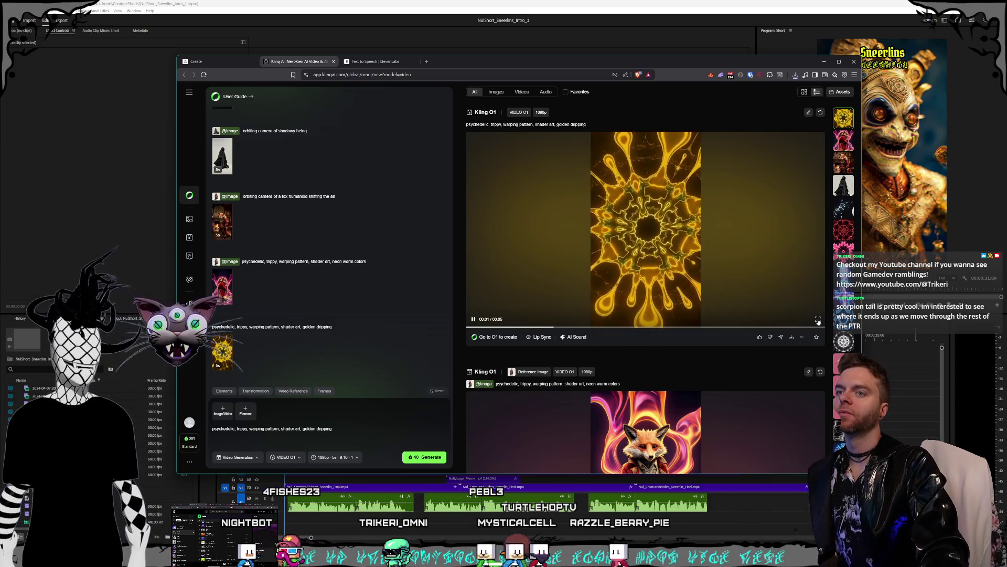
pyautogui.click(818, 320)
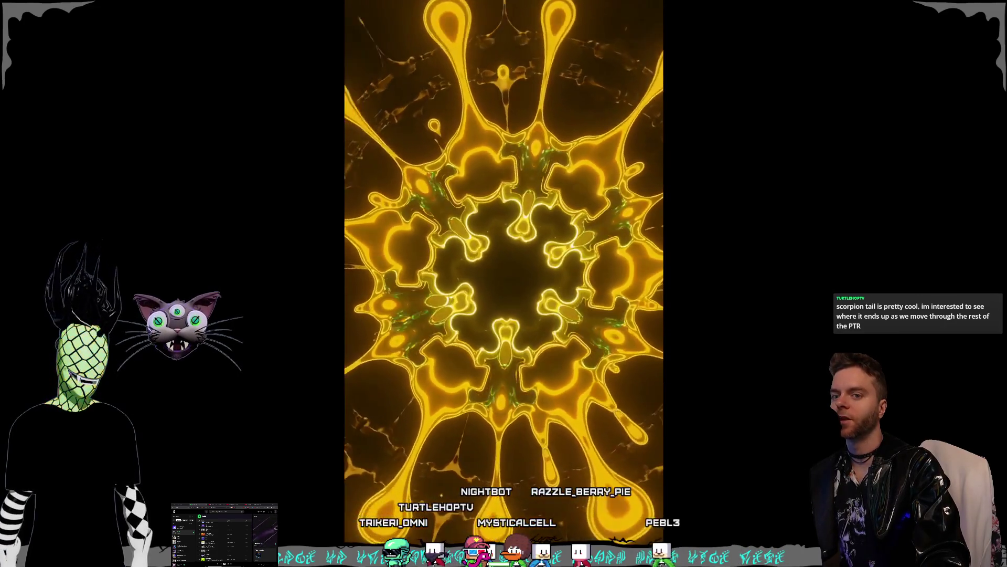
pyautogui.press('Escape')
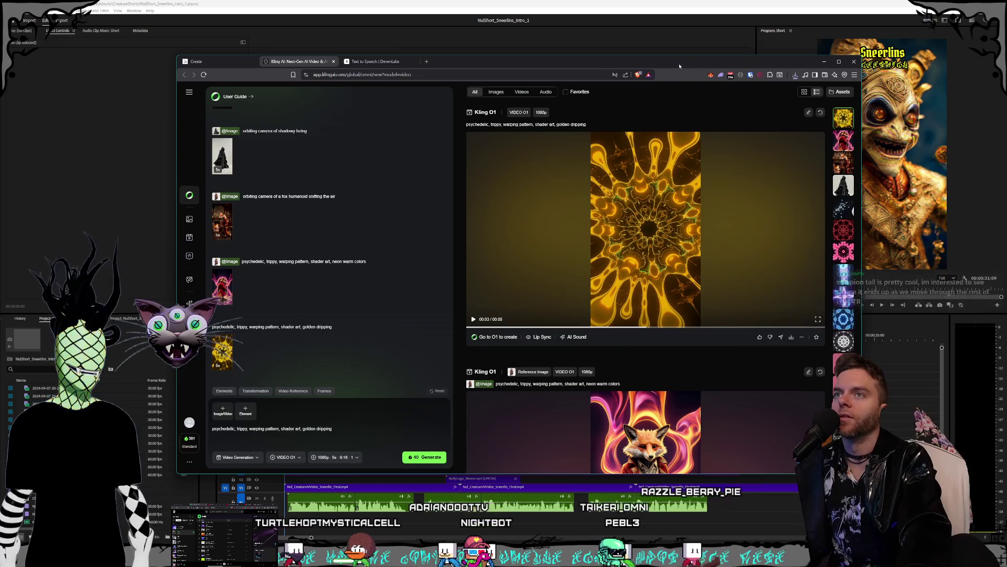
# Download the golden dripping video without watermark into the LogoSplash folder
pyautogui.moveTo(630, 62); pyautogui.dragTo(504, 48)
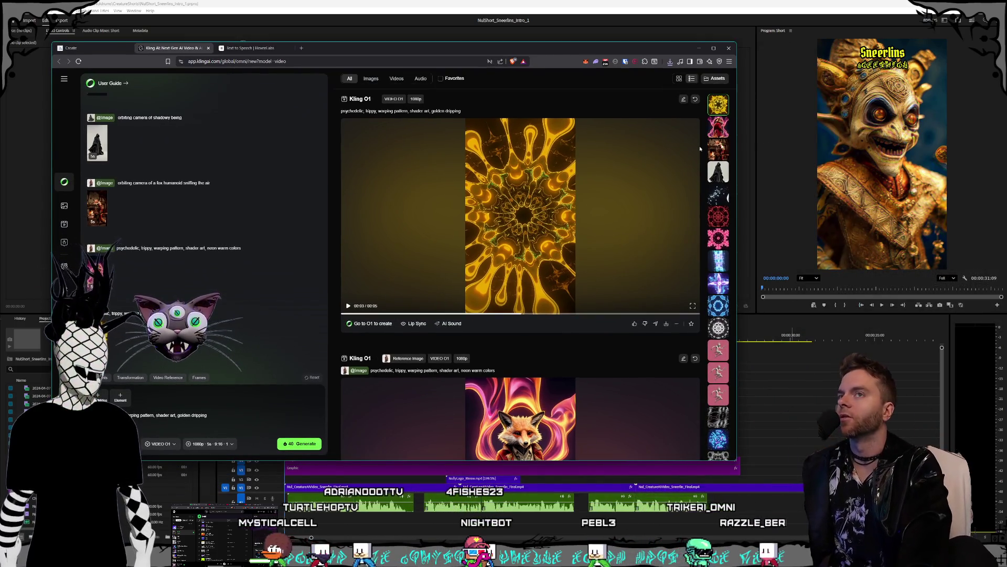
pyautogui.click(630, 309)
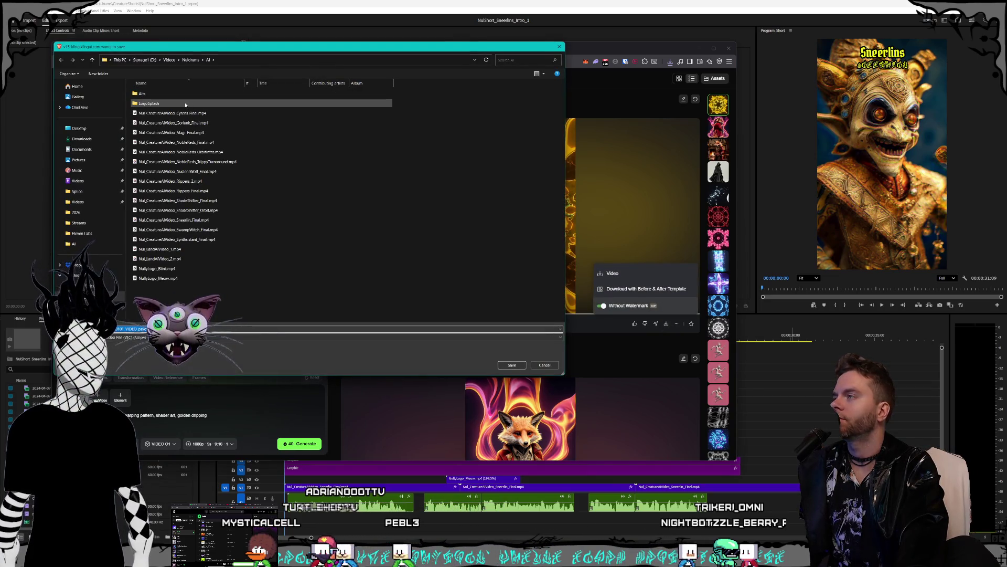
pyautogui.doubleClick(185, 105)
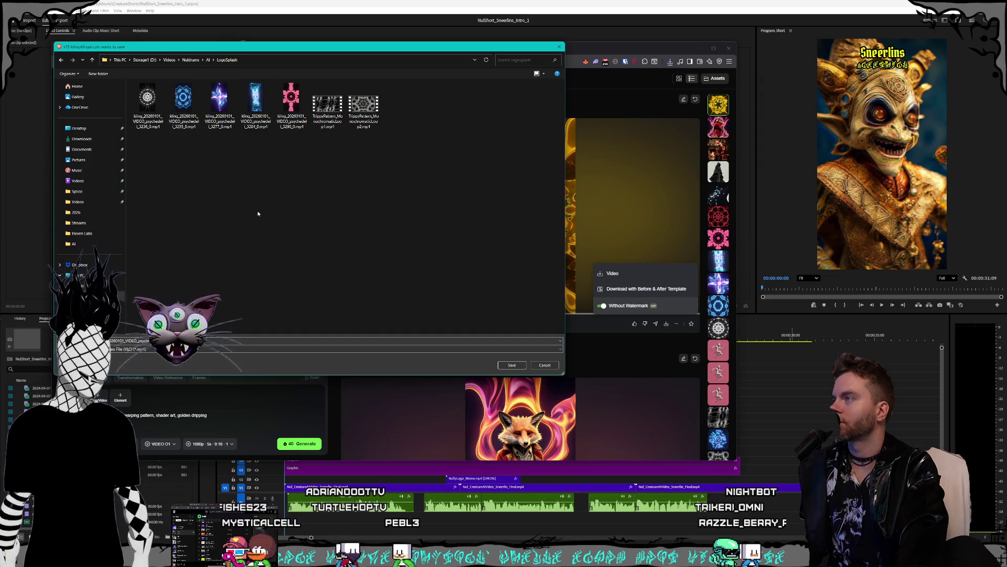
pyautogui.click(512, 365)
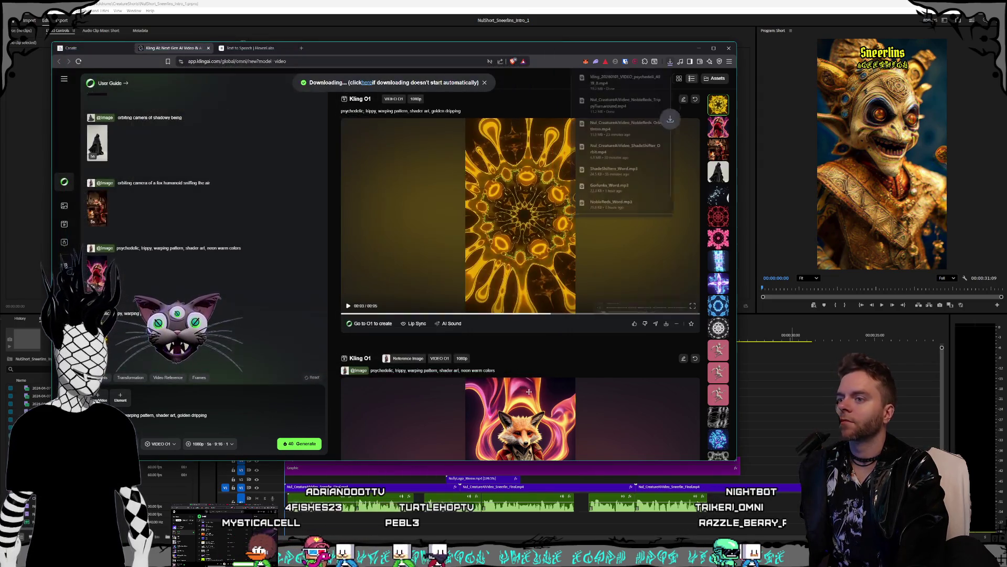
# Locate the downloaded golden clip in its folder and add it to the Premiere sequence
pyautogui.click(649, 77)
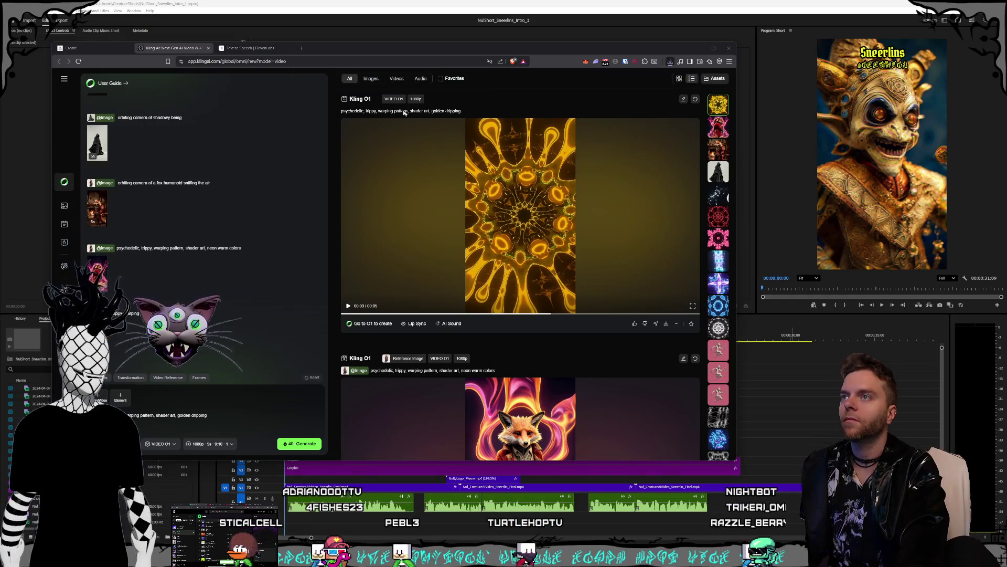
pyautogui.moveTo(393, 77); pyautogui.dragTo(293, 29)
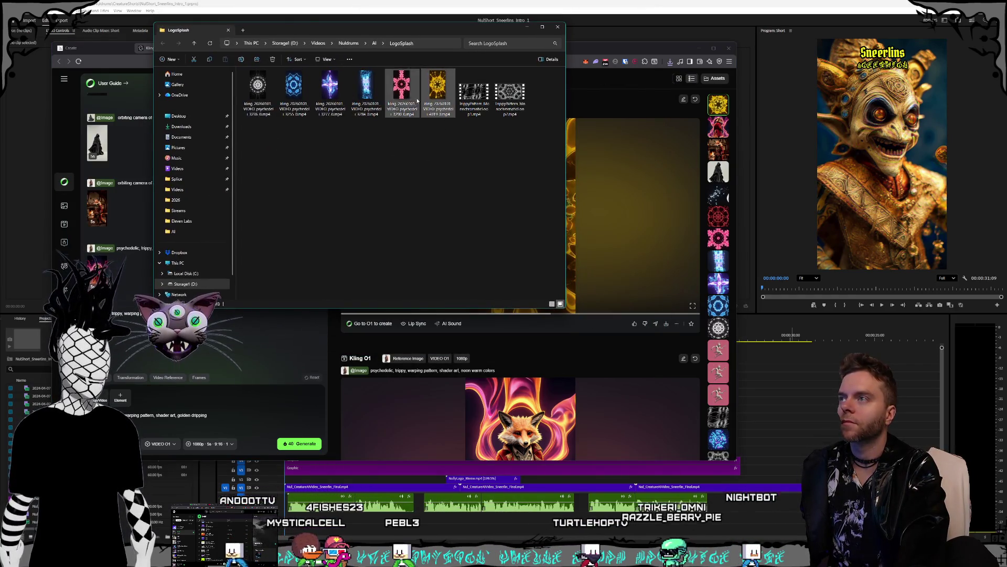
pyautogui.moveTo(436, 86); pyautogui.dragTo(294, 487)
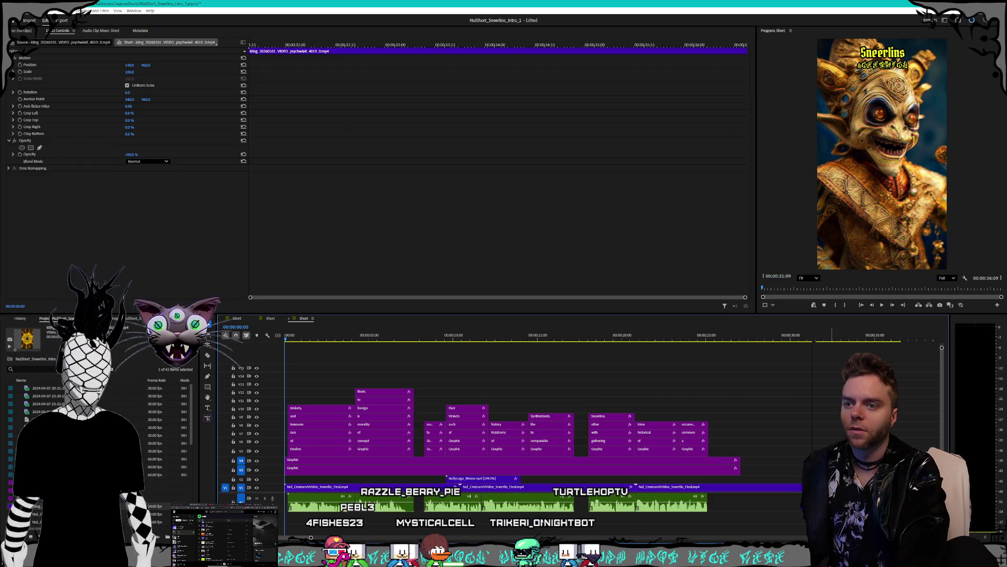
# Preview the short from 00:00:01:11, then bring up the browser's ElevenLabs text-to-speech tab
pyautogui.click(732, 510)
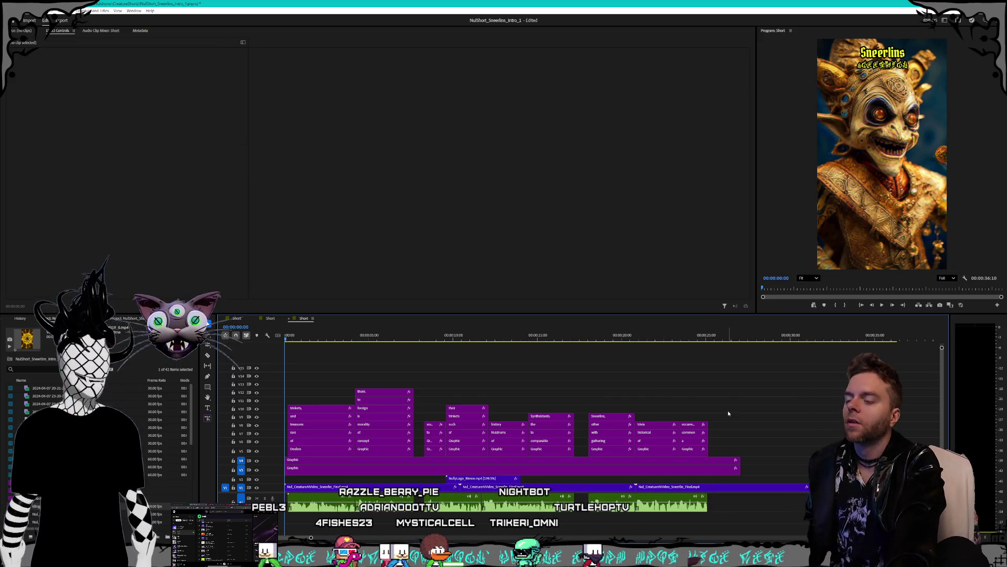
pyautogui.click(308, 337)
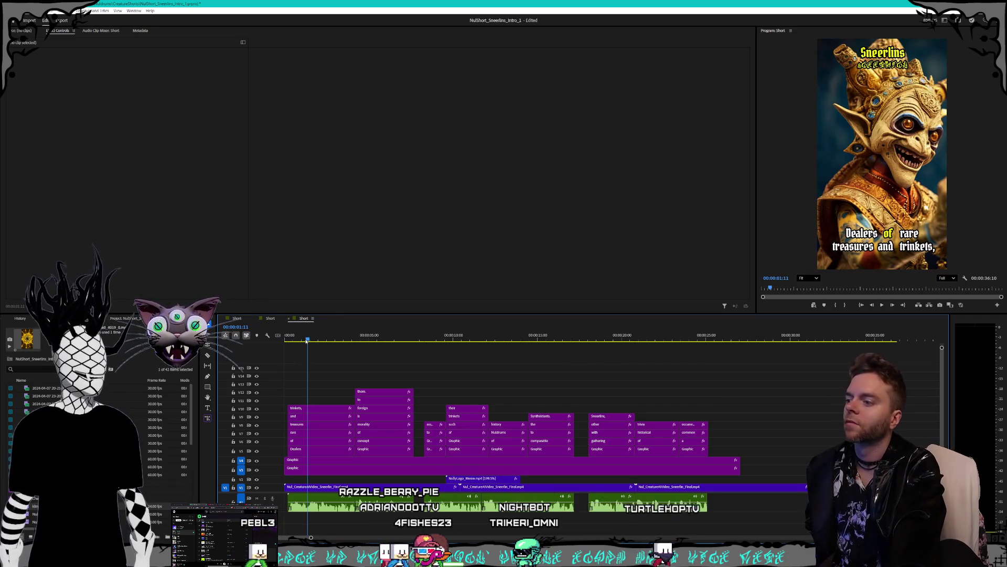
pyautogui.press('space')
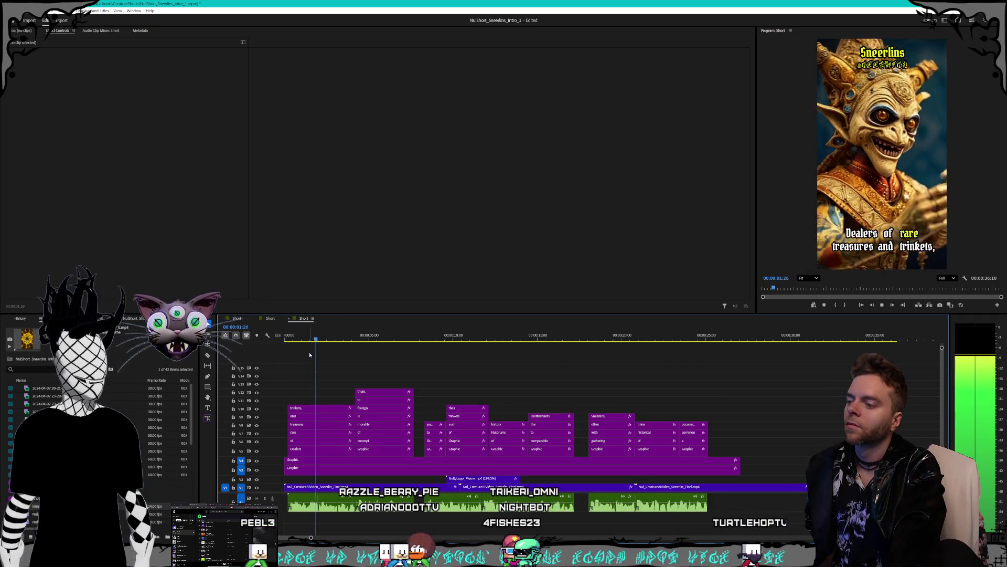
pyautogui.press('space')
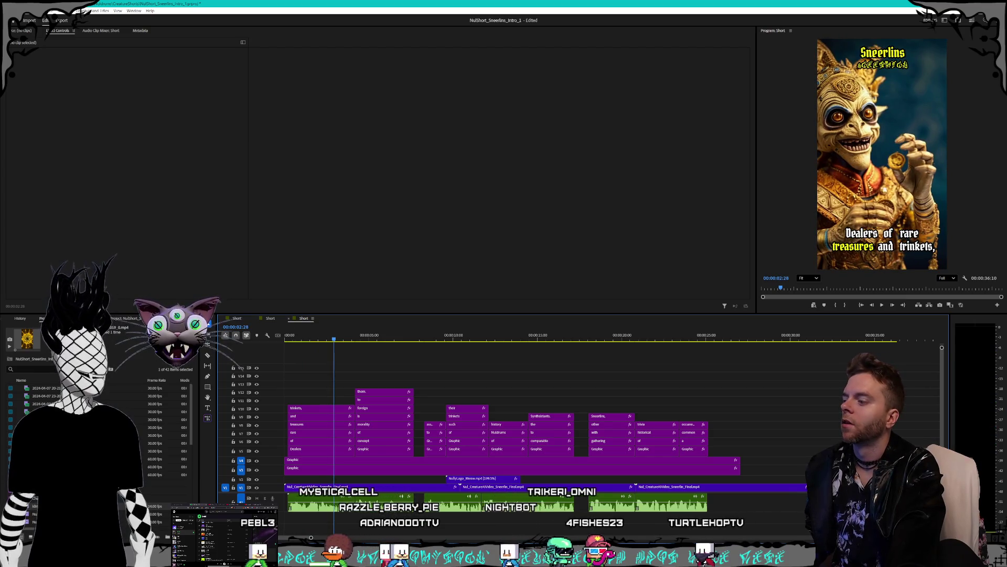
pyautogui.hotkey('alt', 'Tab')
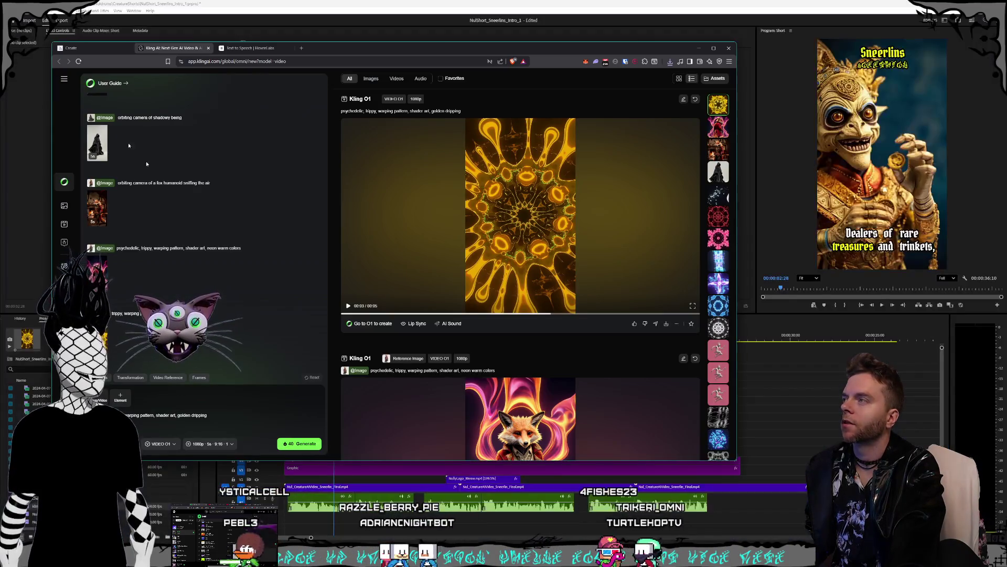
pyautogui.hotkey('ctrl', 'Tab')
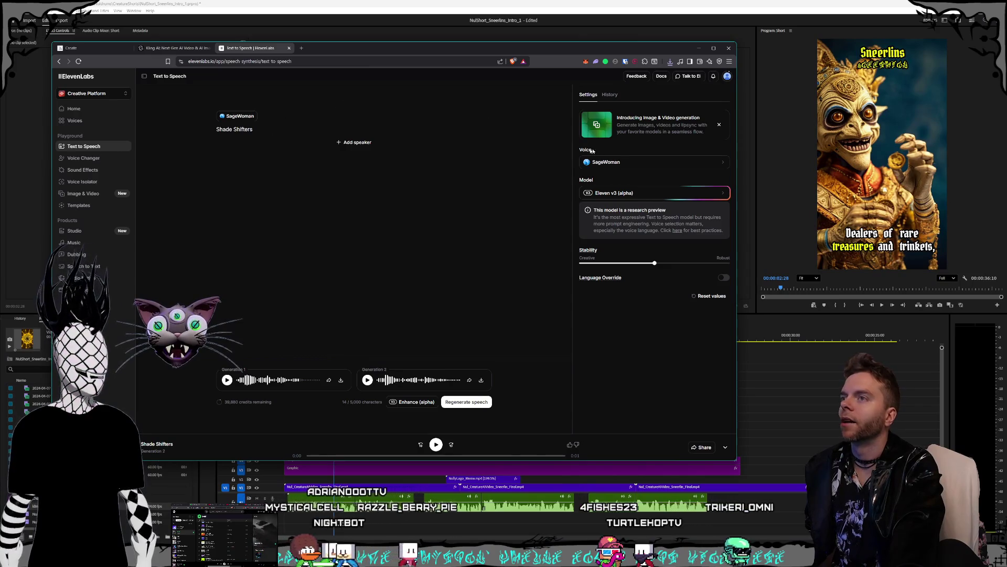
# Voice the word 'Sneerlins' in the Medraut voice, play Generation 1 and download it
pyautogui.click(609, 162)
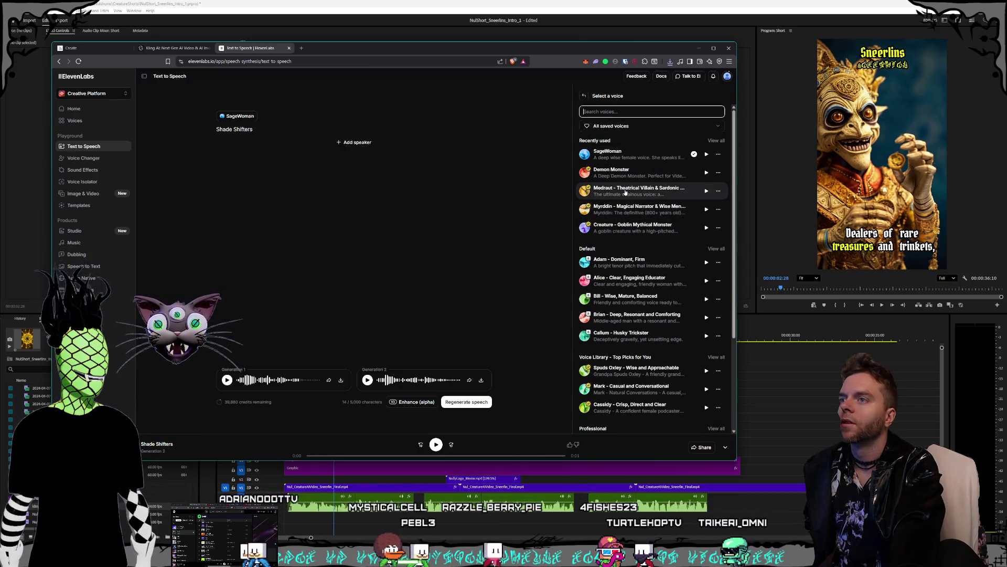
pyautogui.click(625, 192)
pyautogui.click(264, 131)
pyautogui.hotkey('ctrl', 'a')
pyautogui.press('BackSpace')
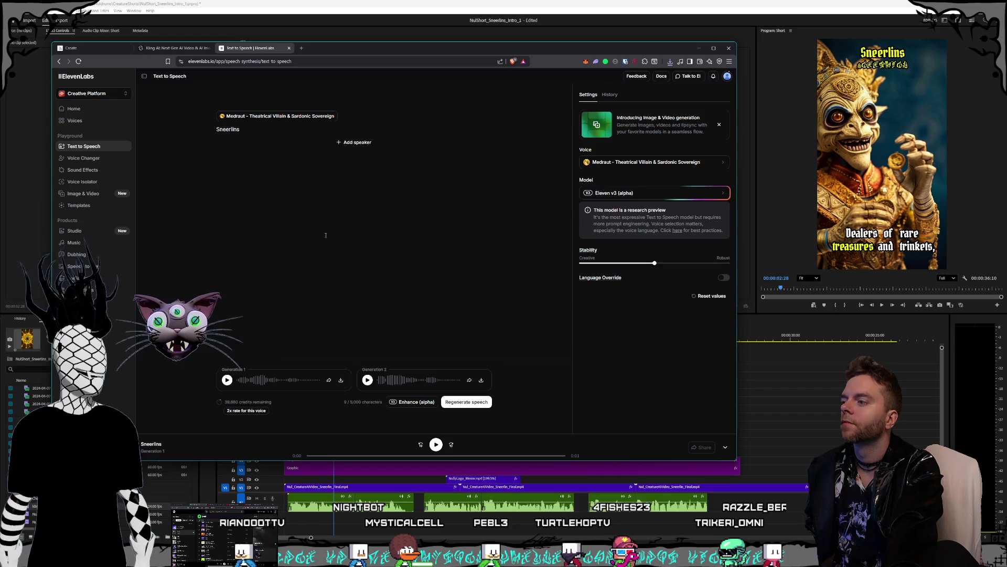
pyautogui.click(227, 380)
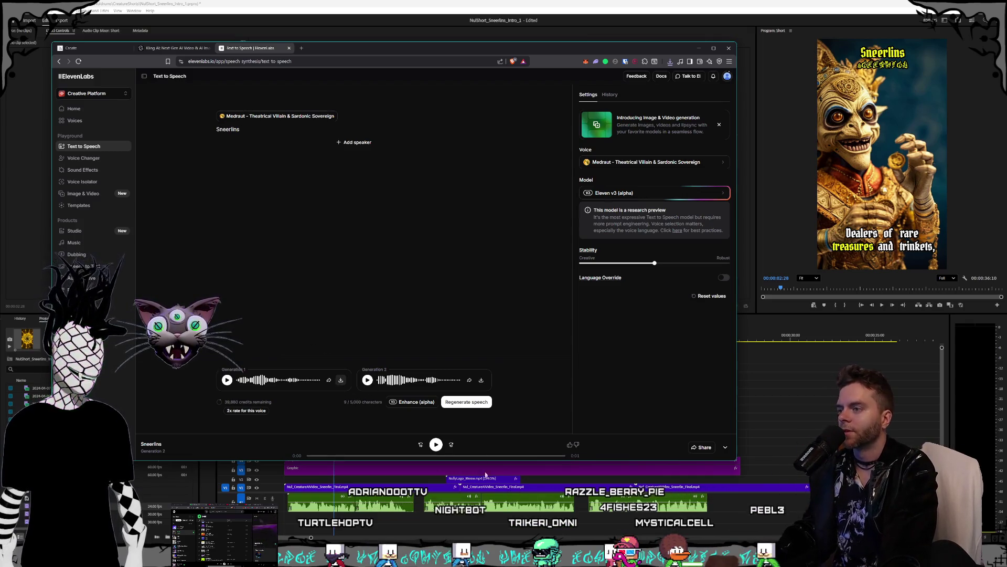
pyautogui.click(481, 380)
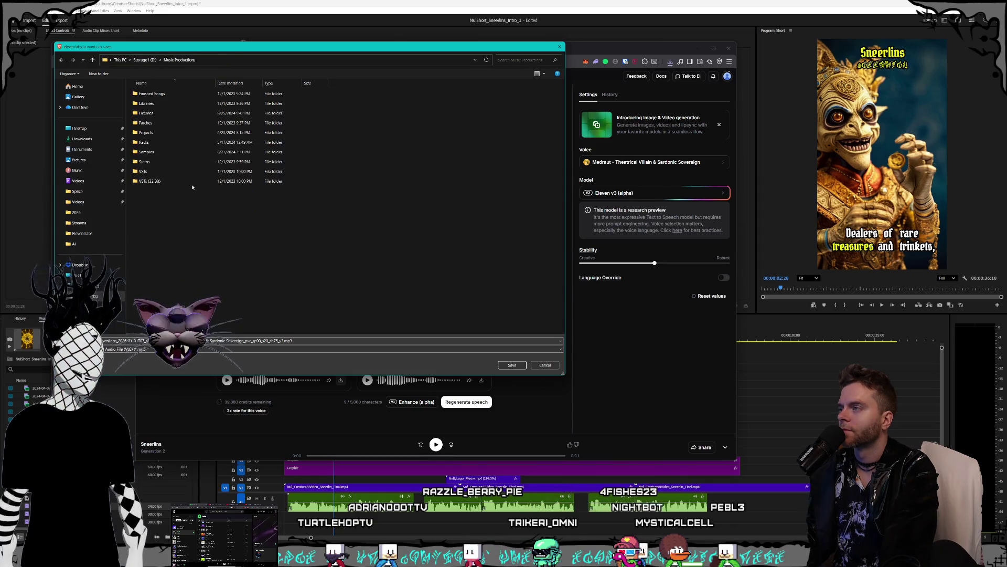
# Save the clip as Sneerlins_Word.mp3 in Samples > Organized By Website > Eleven Labs
pyautogui.doubleClick(170, 153)
pyautogui.scroll(-5, 163, 152)
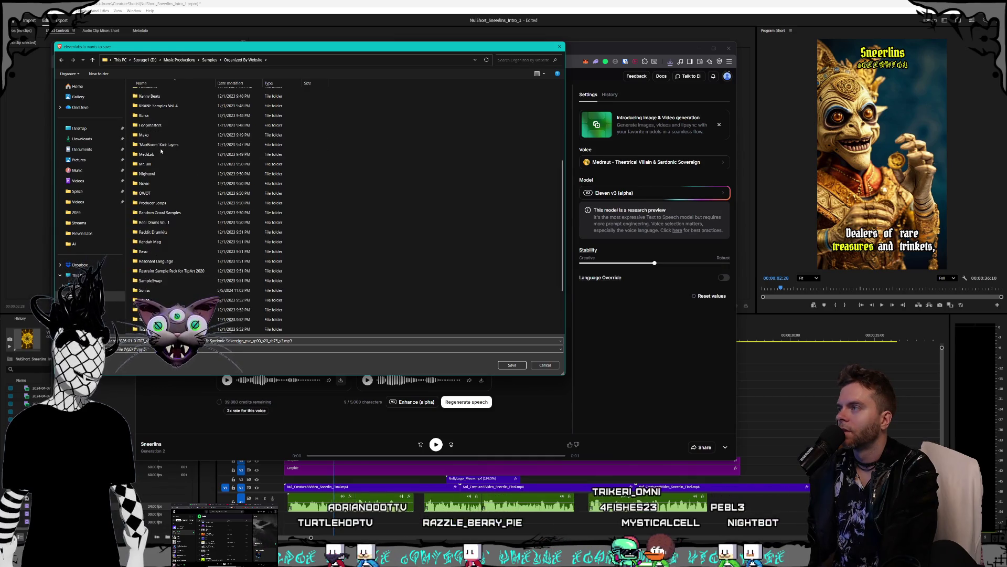
pyautogui.scroll(3, 165, 157)
pyautogui.doubleClick(182, 181)
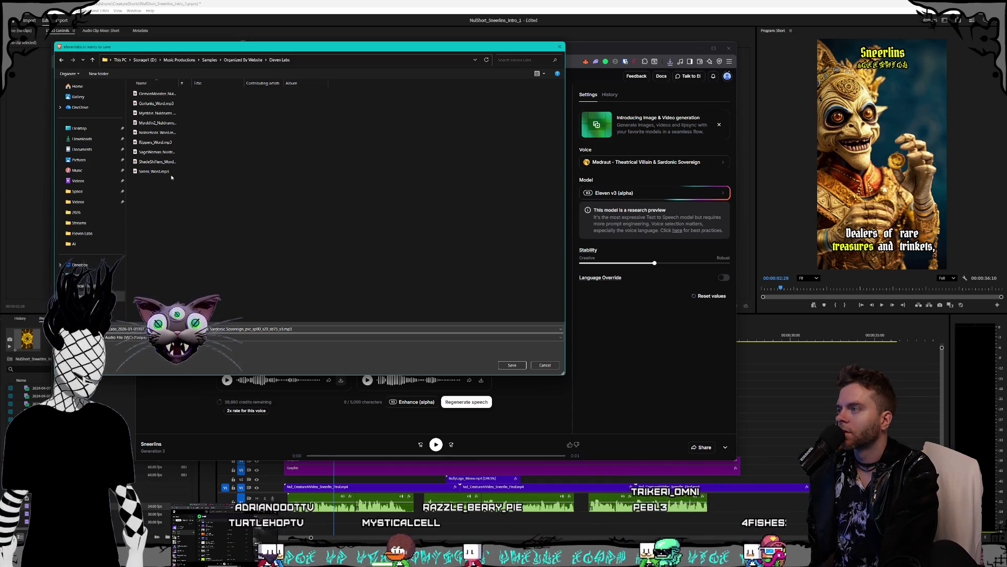
pyautogui.click(157, 171)
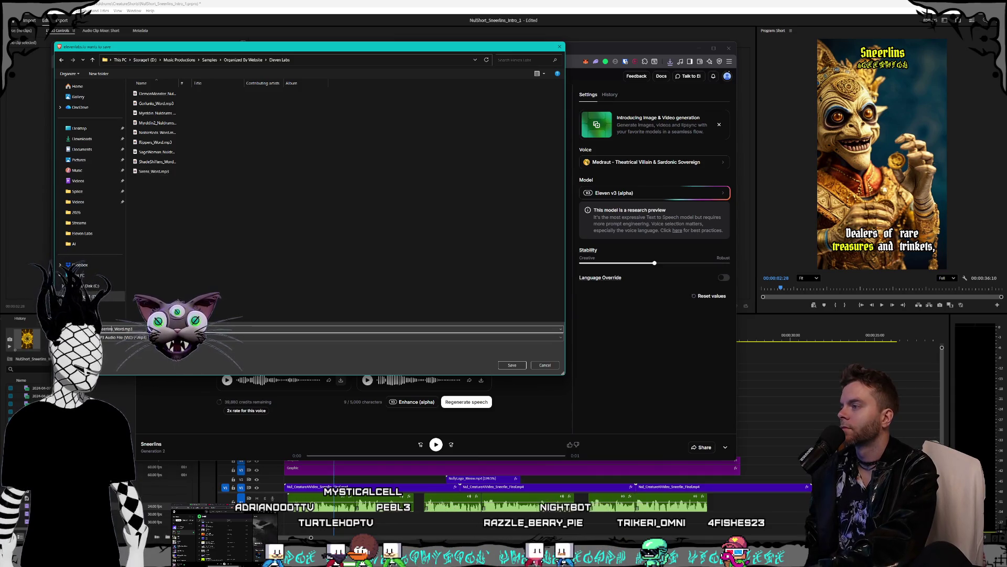
pyautogui.click(508, 366)
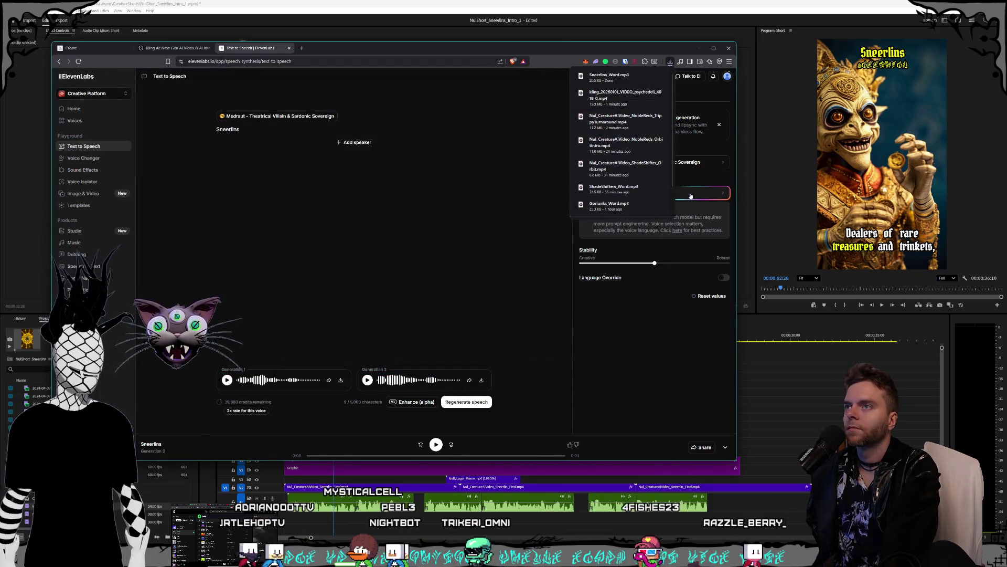
# Drag the downloaded Sneerlins_Word.mp3 from its folder onto the Premiere timeline
pyautogui.click(632, 78)
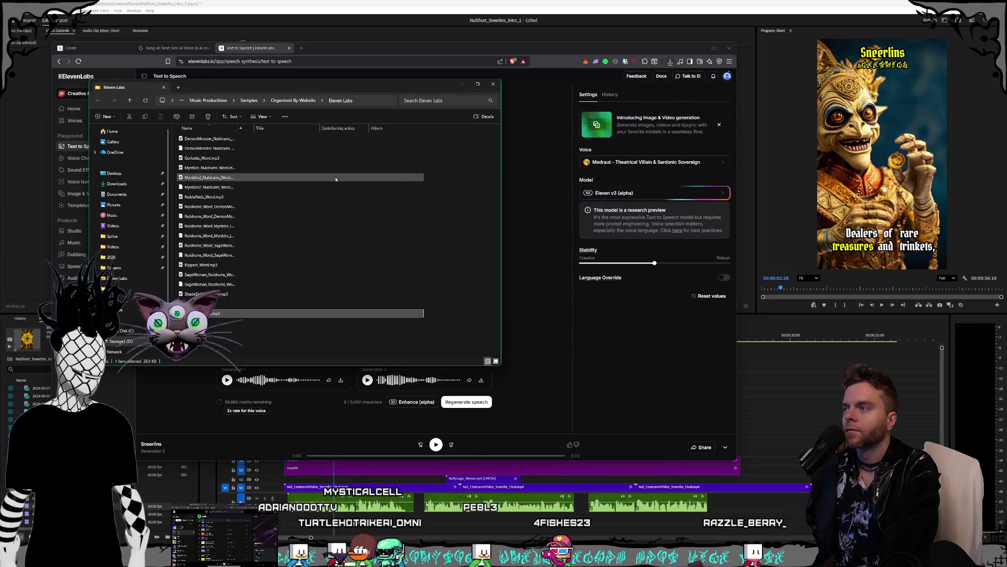
pyautogui.moveTo(210, 313)
pyautogui.mouseDown()
pyautogui.moveTo(734, 498)
pyautogui.moveTo(770, 501)
pyautogui.mouseUp()
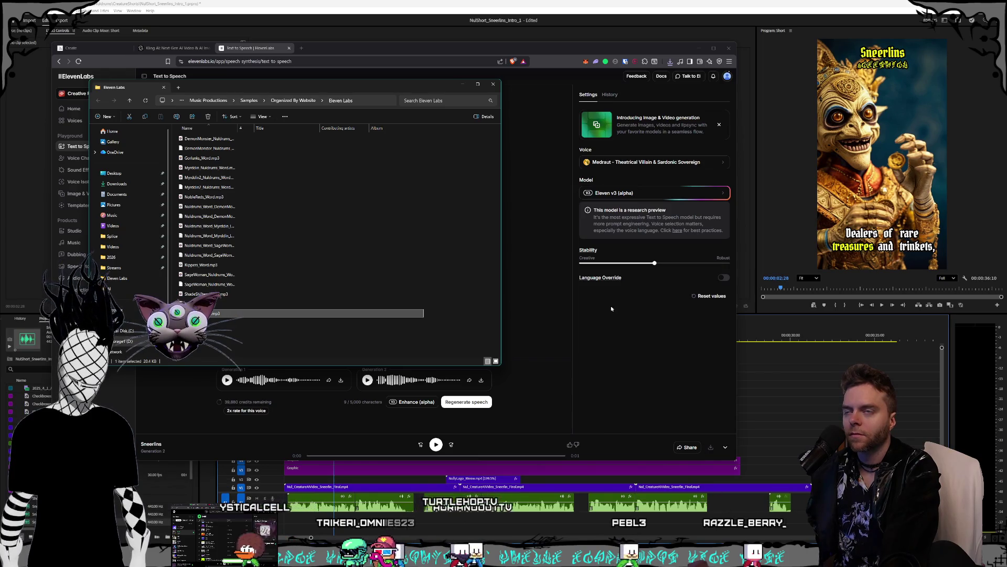
pyautogui.click(715, 506)
# Shift all caption clips 1:27 later and move the Sneerlins audio to 00:00
pyautogui.moveTo(728, 388); pyautogui.dragTo(288, 454)
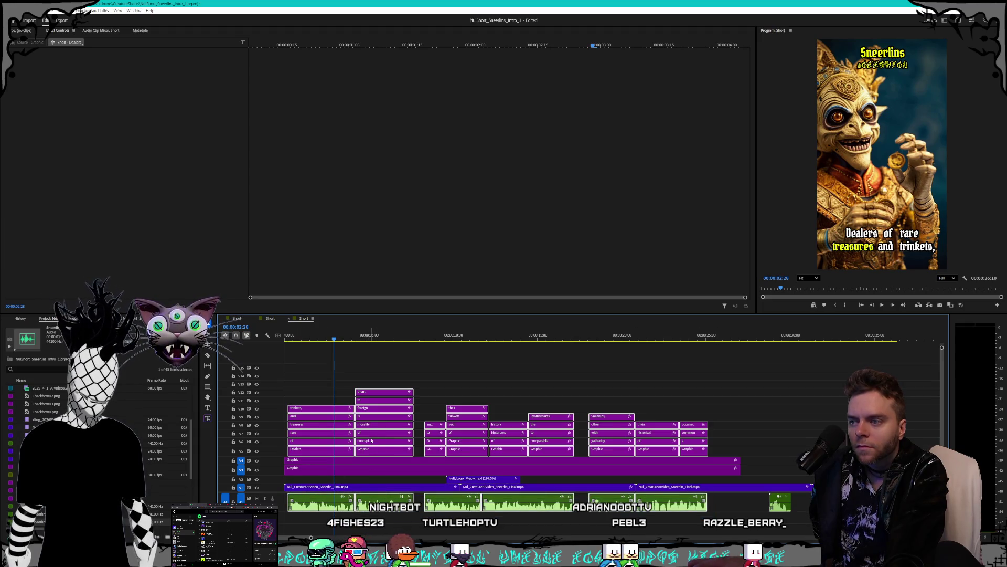
pyautogui.moveTo(319, 434); pyautogui.dragTo(353, 436)
pyautogui.click(783, 508)
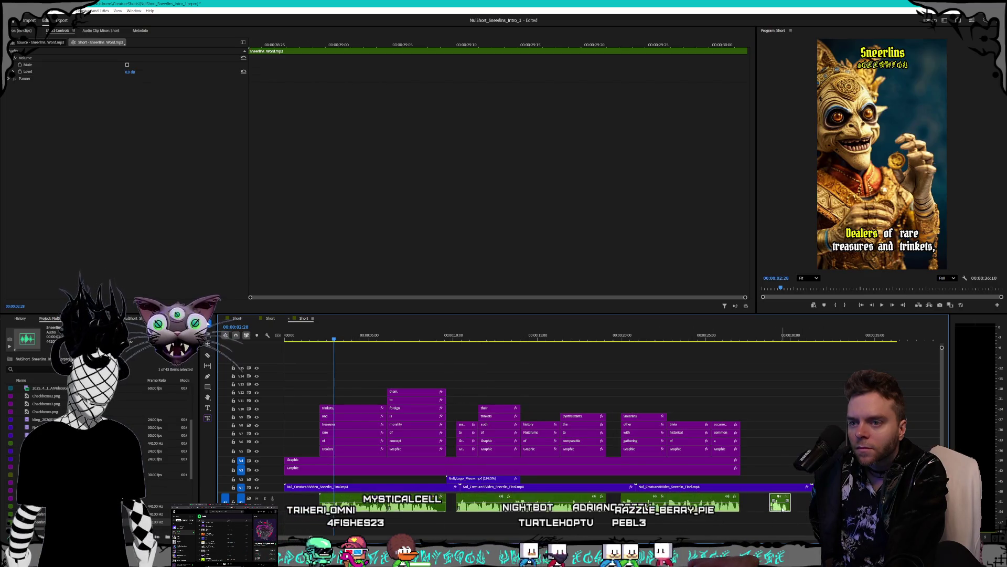
pyautogui.moveTo(298, 506); pyautogui.dragTo(297, 505)
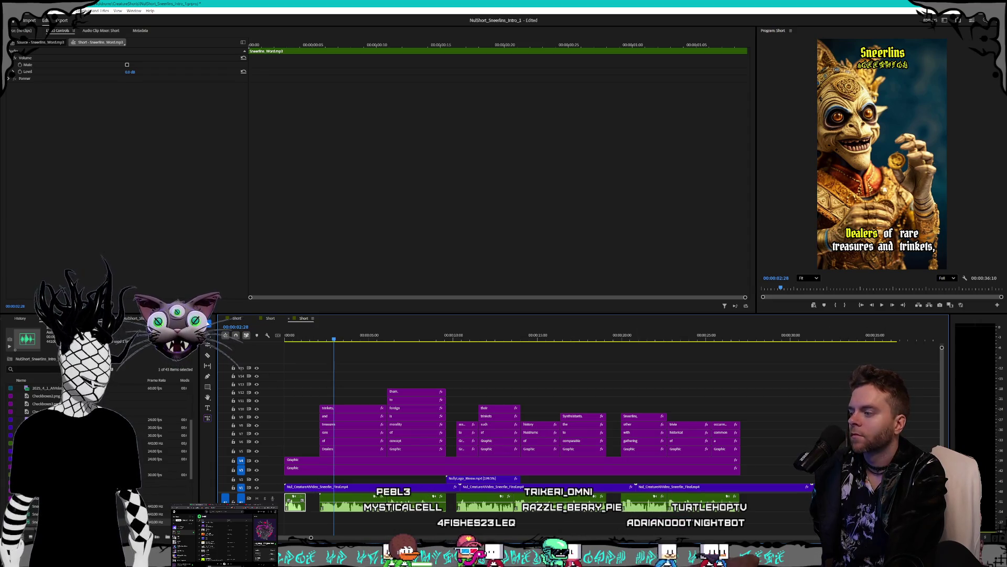
pyautogui.hotkey('alt', 'Tab')
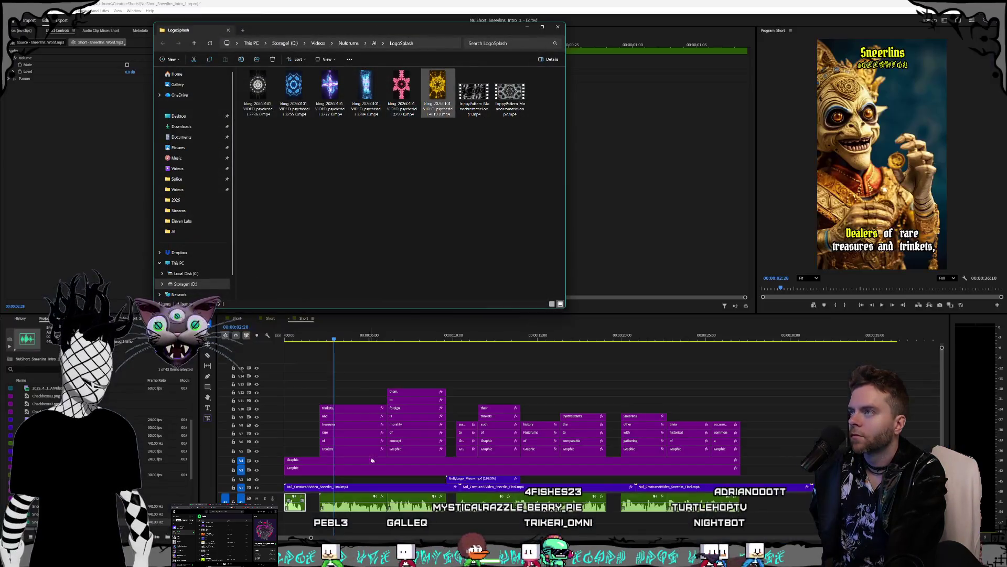
pyautogui.click(430, 240)
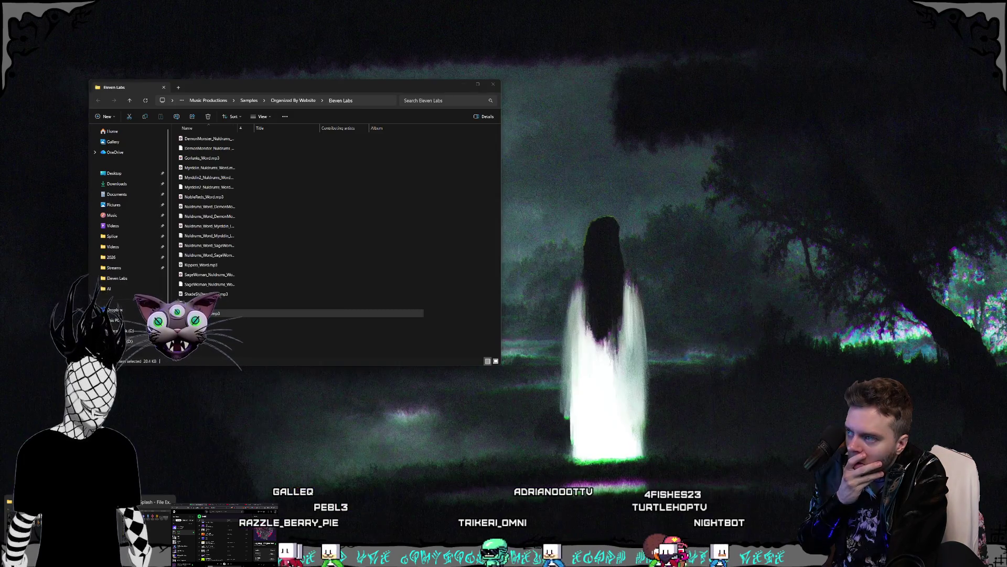
# Bring the Eleven Labs folder window forward, move it aside and look through its files
pyautogui.click(226, 532)
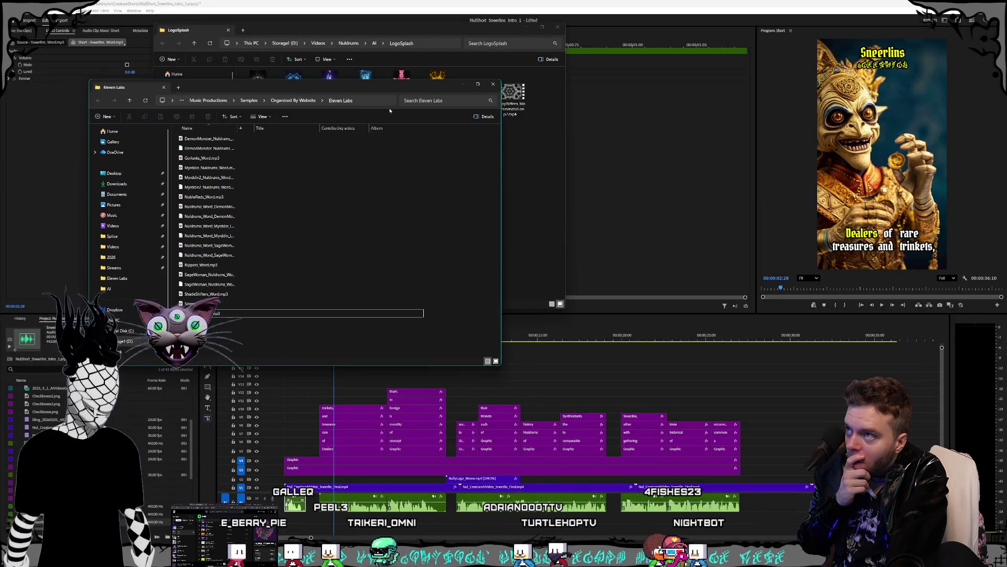
pyautogui.moveTo(385, 90)
pyautogui.mouseDown()
pyautogui.moveTo(390, 112)
pyautogui.moveTo(395, 100)
pyautogui.mouseUp()
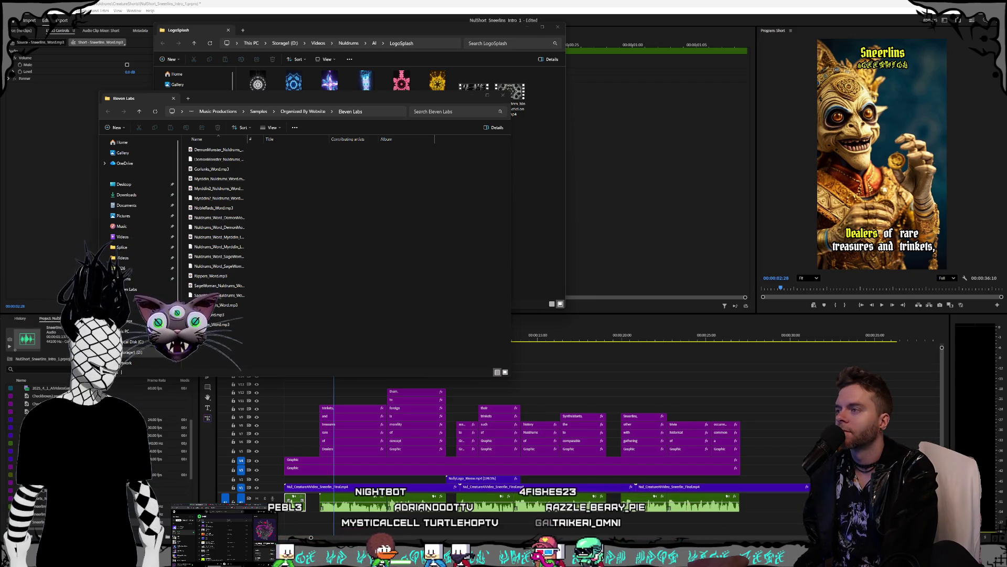
pyautogui.click(280, 352)
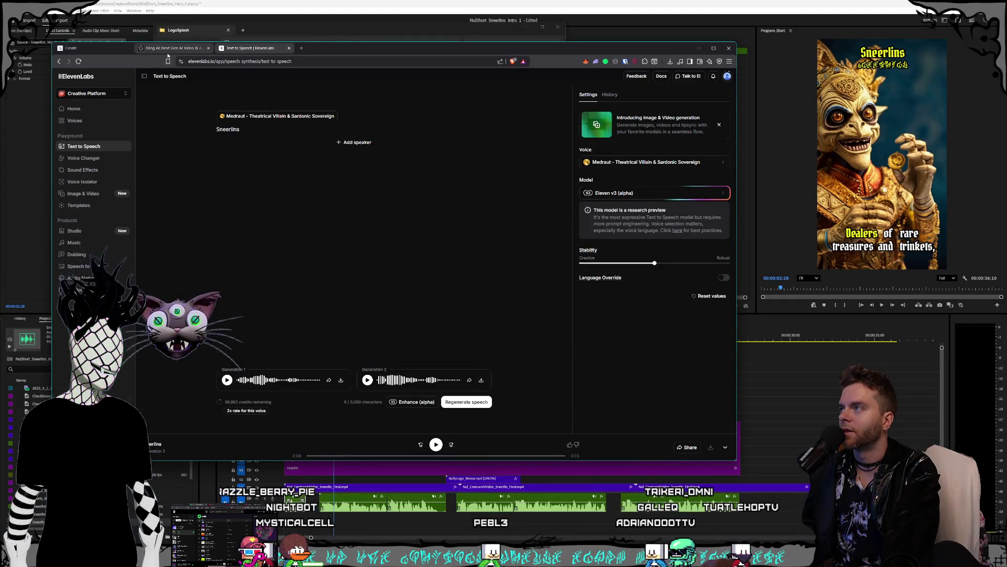
# Switch the browser to the Kling AI page showing the gold psychedelic video
pyautogui.click(169, 48)
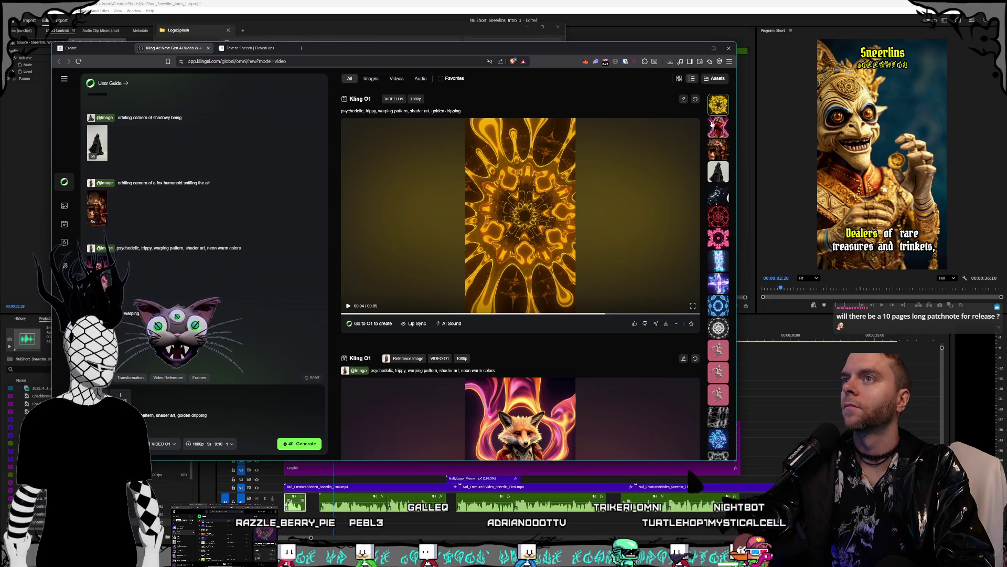
pyautogui.click(593, 233)
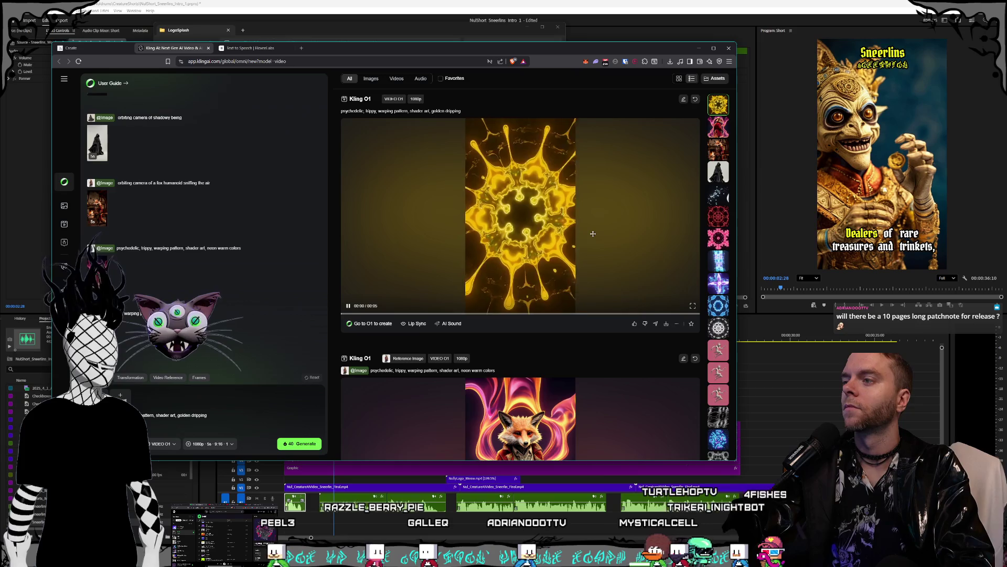
pyautogui.scroll(-1, 609, 204)
pyautogui.click(617, 185)
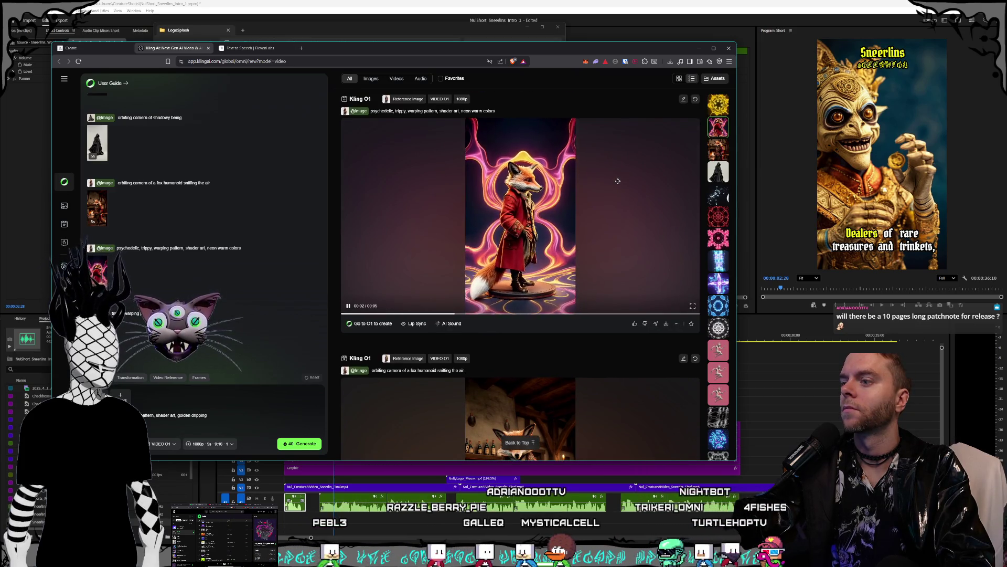
pyautogui.scroll(-1, 611, 181)
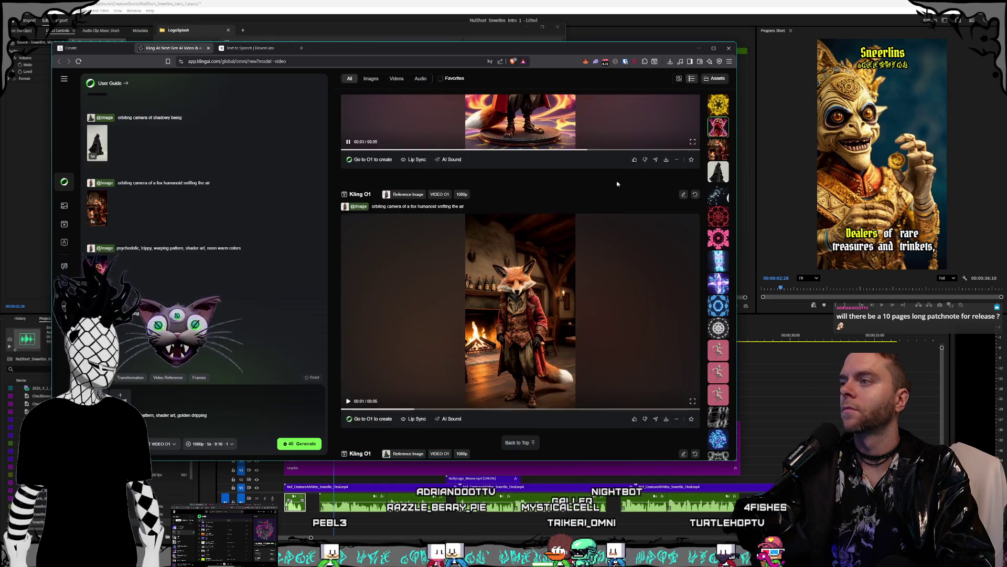
pyautogui.scroll(-1, 588, 202)
pyautogui.scroll(-1, 577, 233)
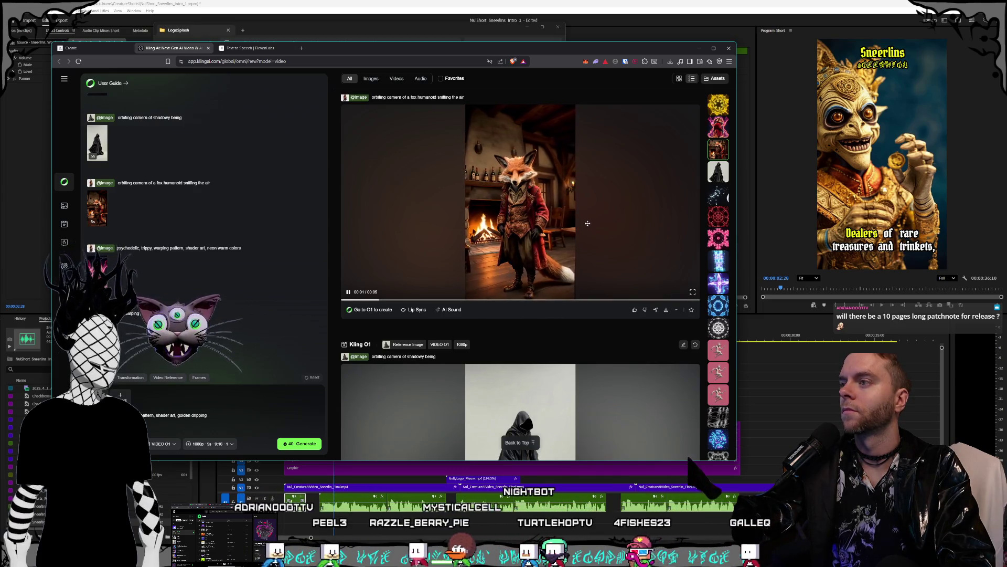
pyautogui.scroll(-5, 588, 223)
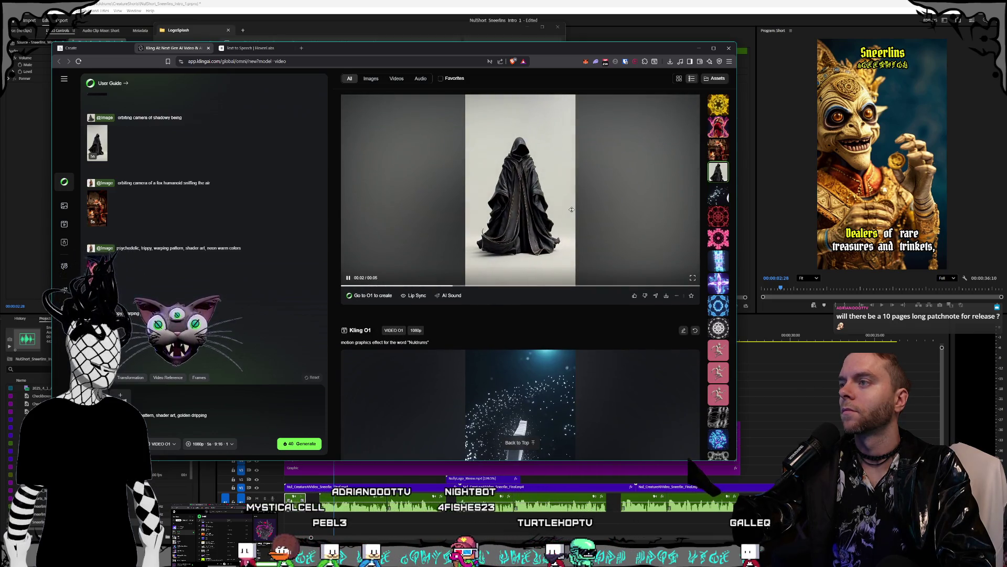
pyautogui.scroll(-2, 574, 210)
pyautogui.scroll(-5, 572, 213)
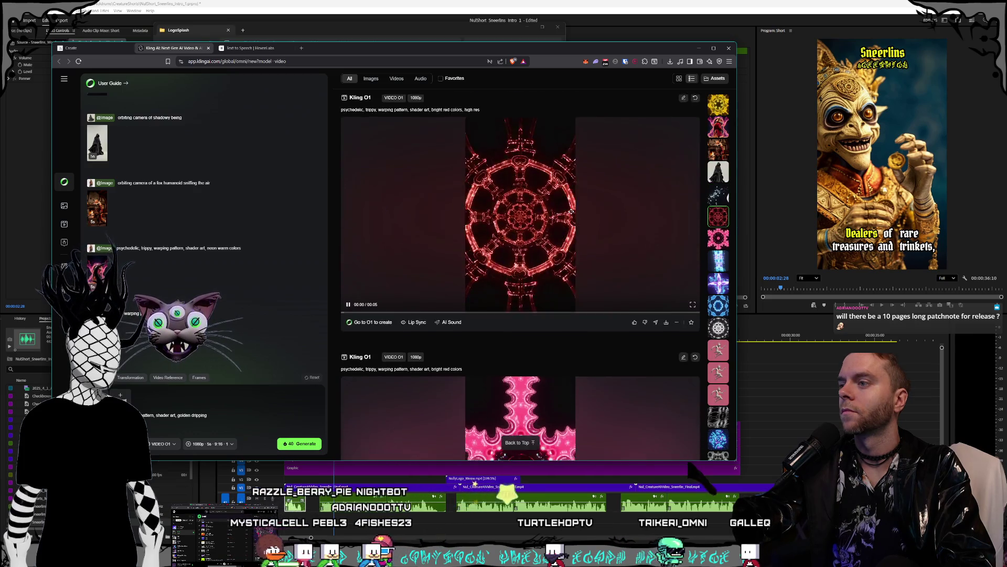
pyautogui.scroll(-12, 571, 214)
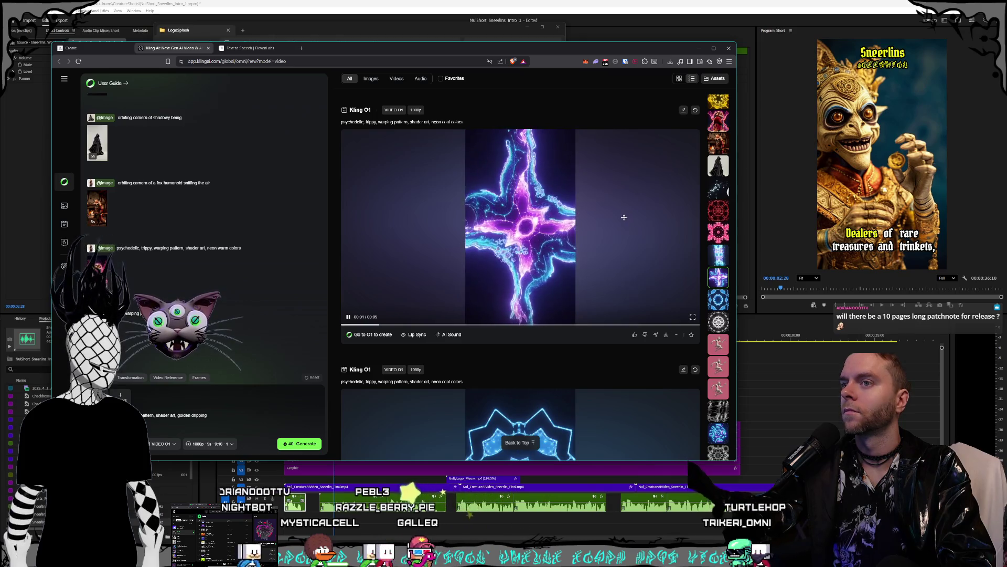
pyautogui.scroll(-9, 596, 212)
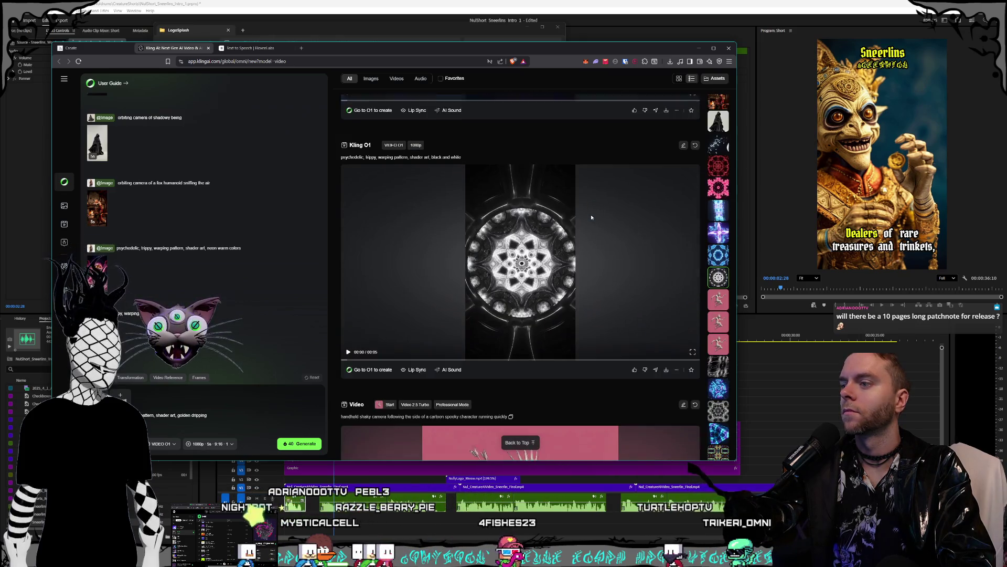
pyautogui.scroll(-1, 591, 217)
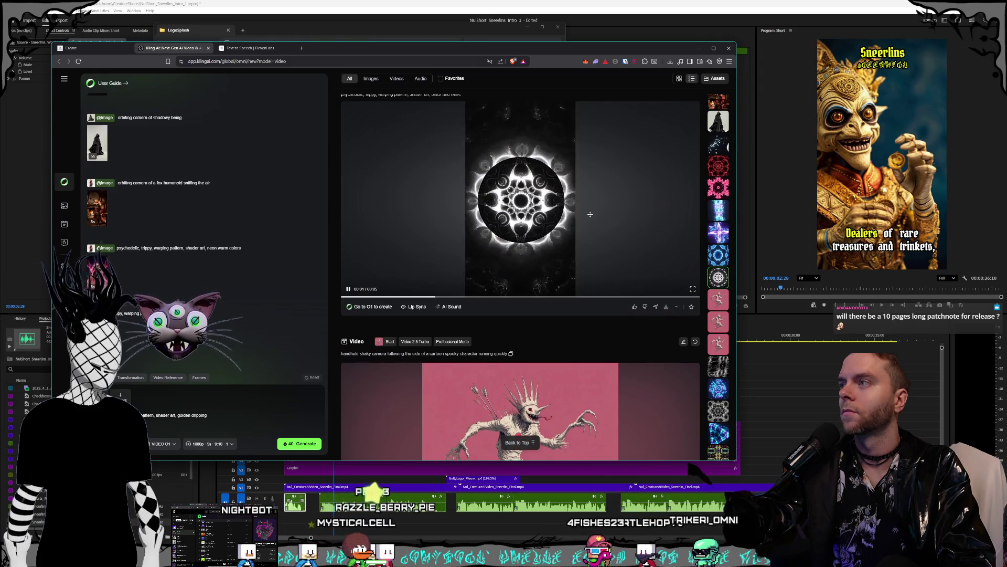
pyautogui.scroll(1, 591, 214)
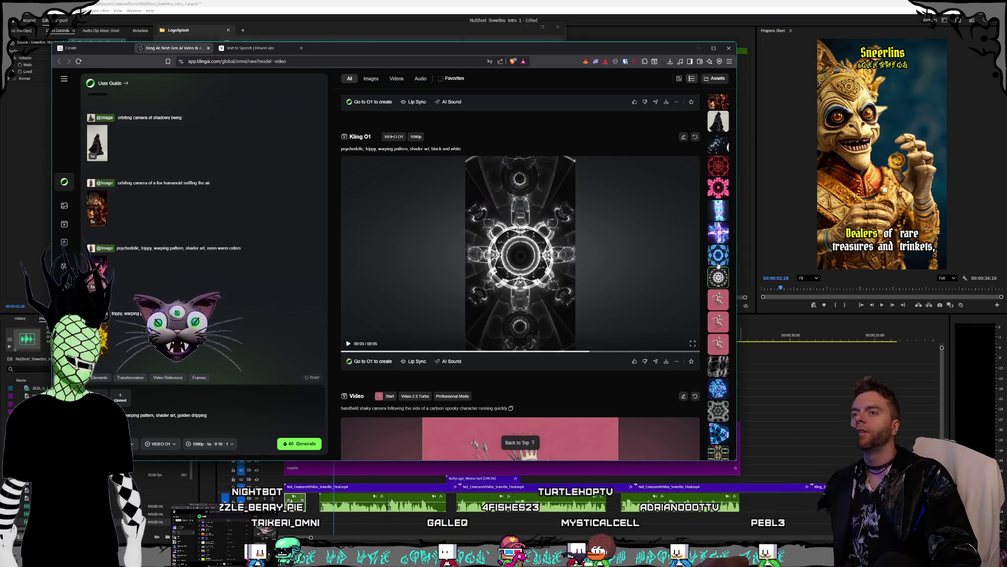
# Browse the Kling AI asset strip and scroll the feed up to the golden dripping psychedelic video
pyautogui.scroll(1, 718, 265)
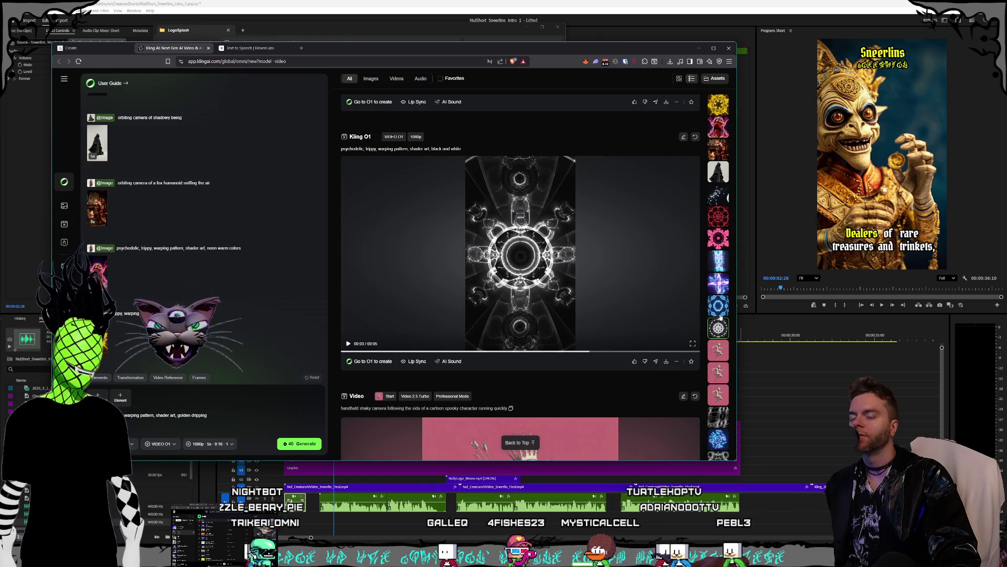
pyautogui.click(721, 287)
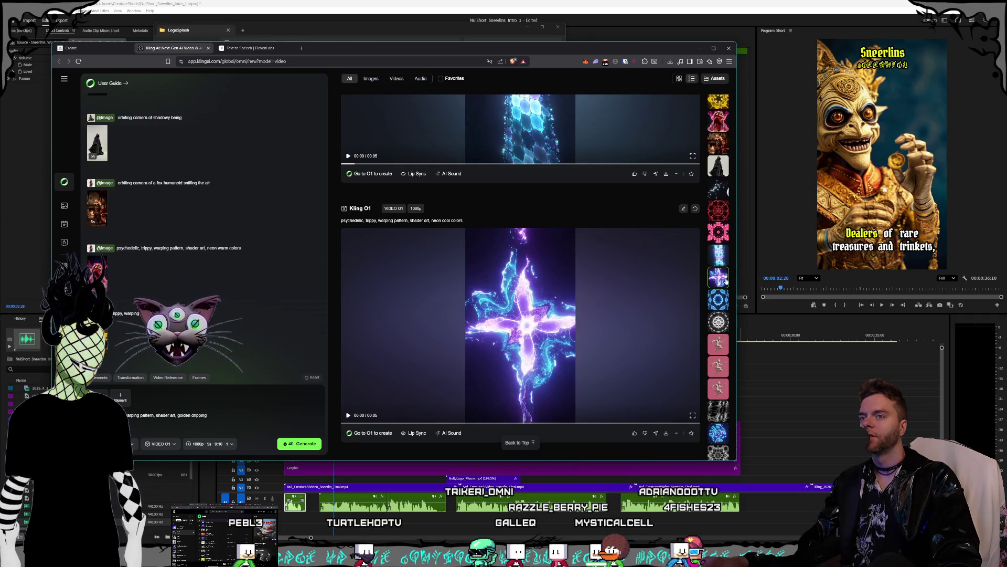
pyautogui.scroll(1, 726, 283)
pyautogui.click(720, 173)
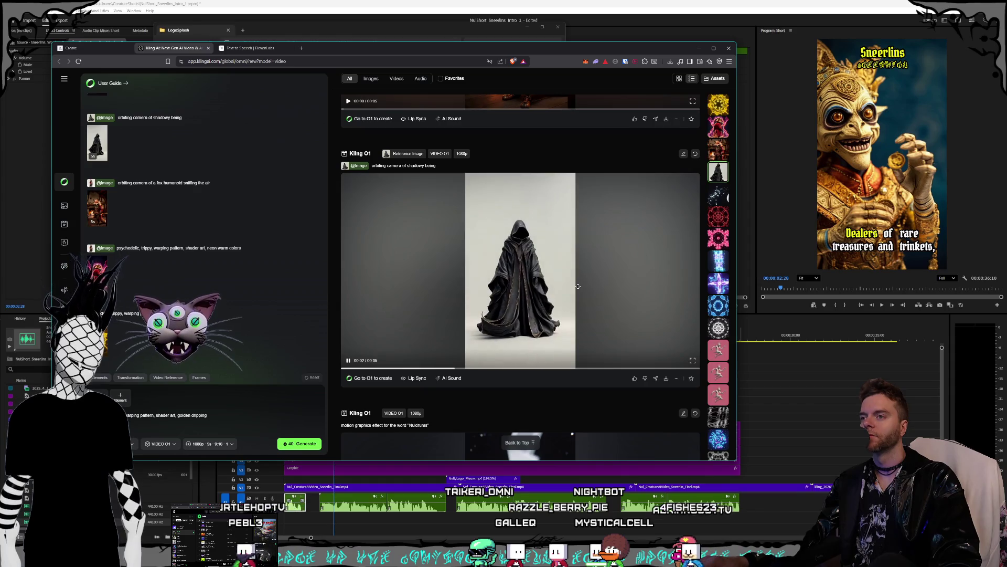
pyautogui.scroll(5, 578, 286)
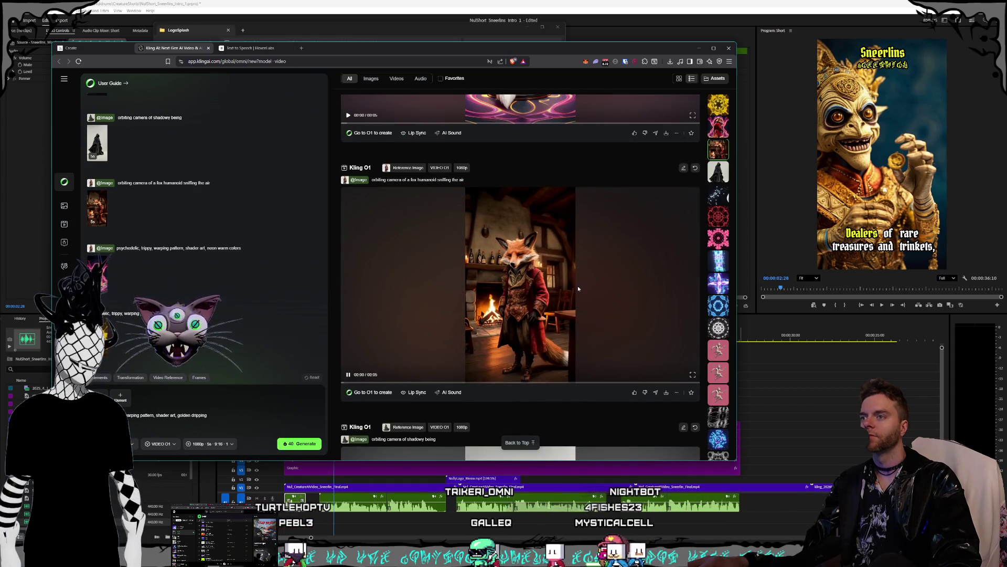
pyautogui.scroll(8, 578, 286)
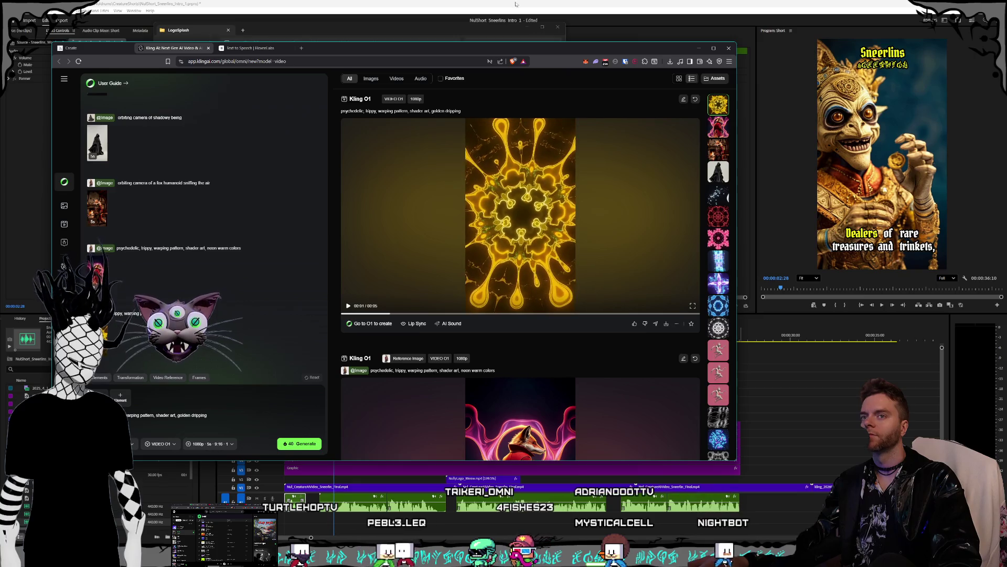
pyautogui.hotkey('alt', 'Tab')
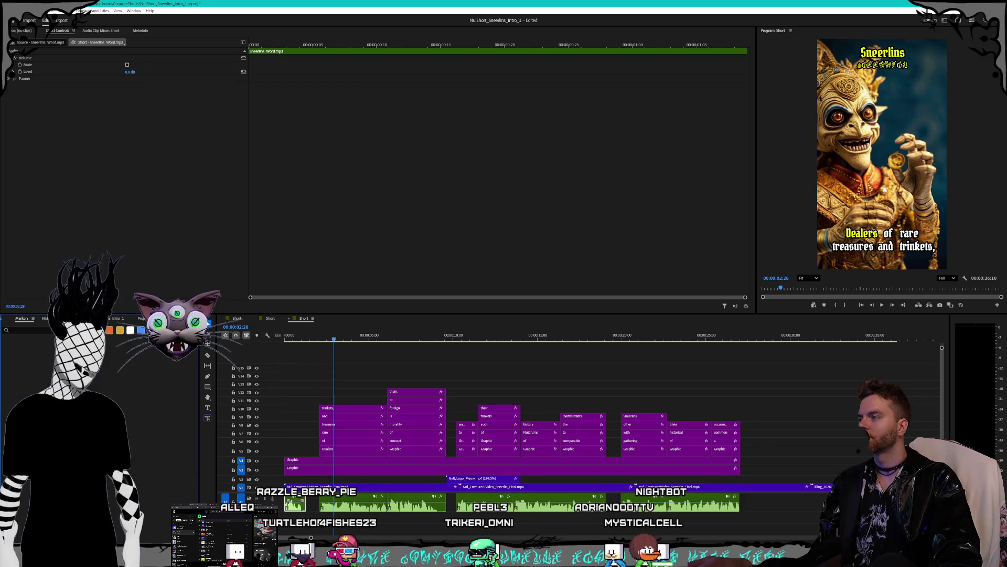
# Place the NULDRUMS logo PNG from the Media Browser on V3 near 00:30
pyautogui.hotkey('shift', '8')
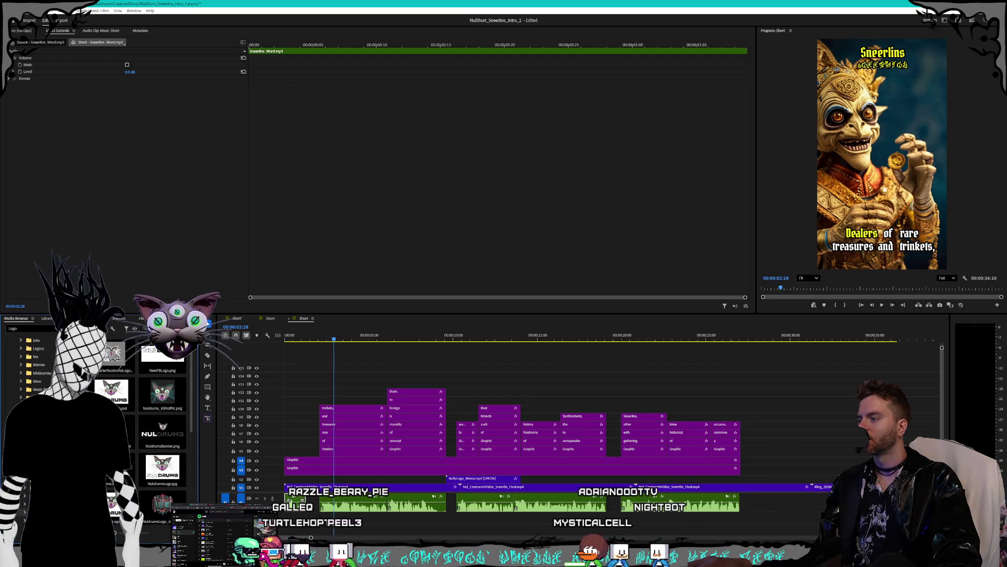
pyautogui.moveTo(162, 357)
pyautogui.mouseDown()
pyautogui.moveTo(682, 461)
pyautogui.moveTo(819, 478)
pyautogui.mouseUp()
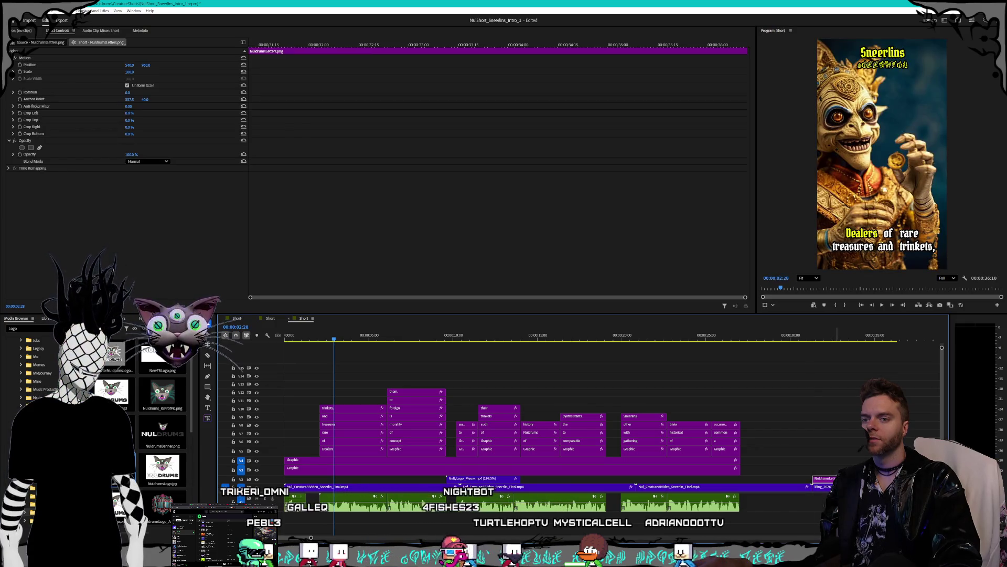
pyautogui.click(816, 338)
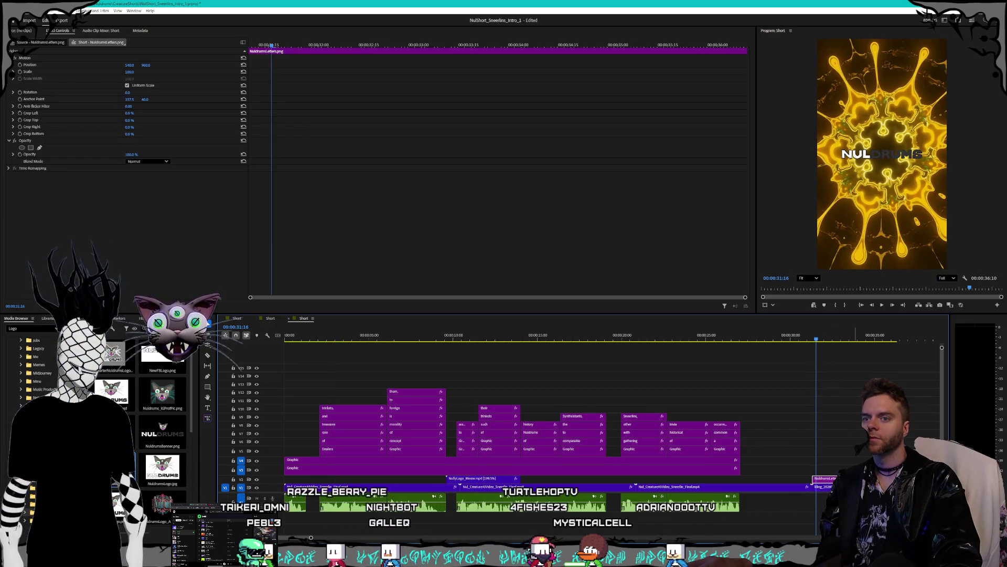
# Scale the logo to 150 and play the sequence from about 23 seconds
pyautogui.click(129, 72)
pyautogui.write('150')
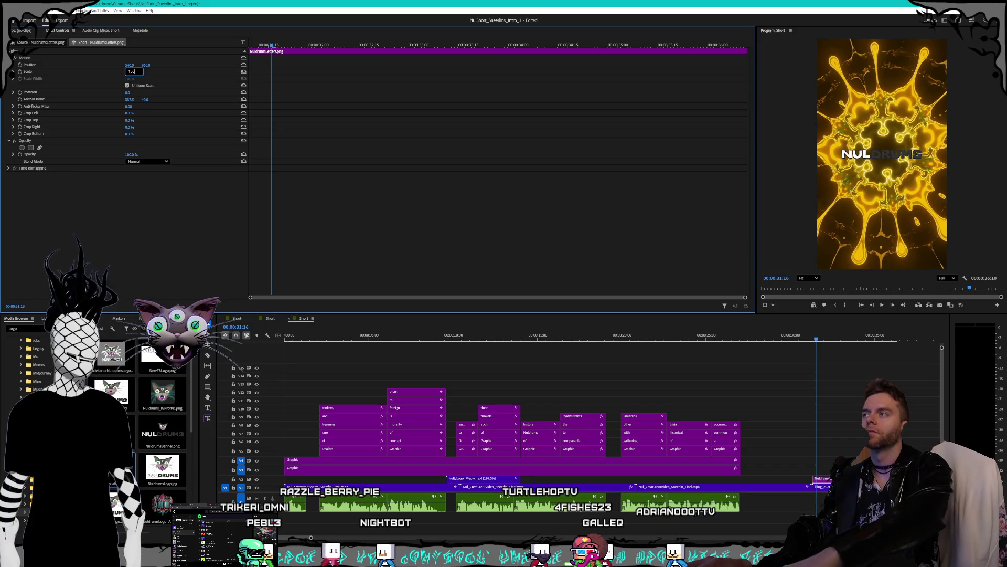
pyautogui.press('Return')
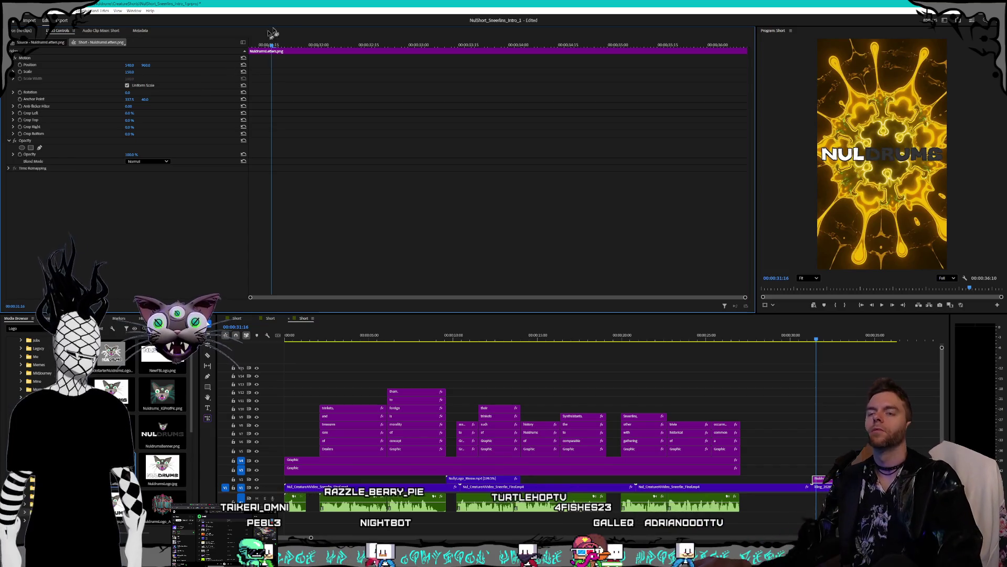
pyautogui.click(861, 434)
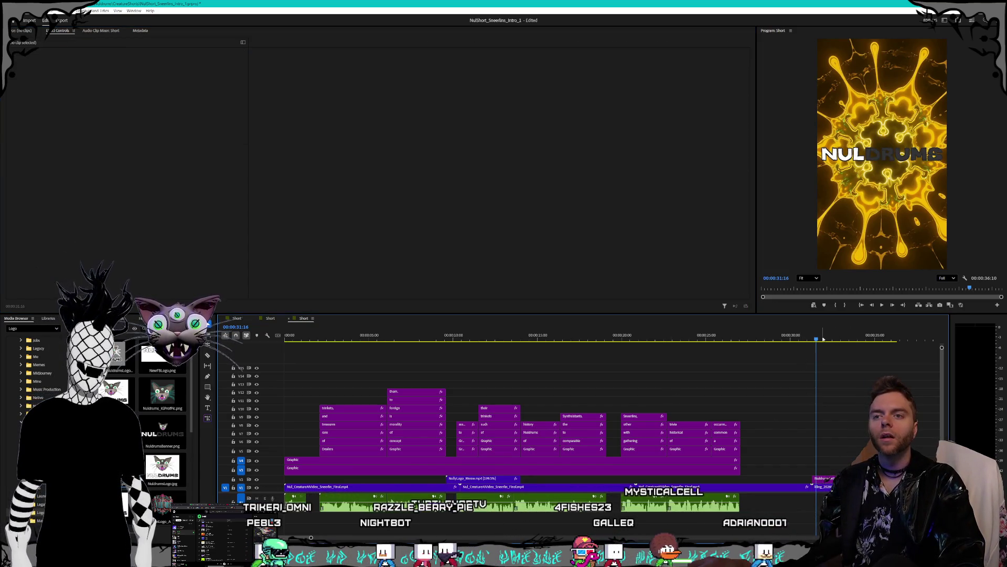
pyautogui.moveTo(818, 344); pyautogui.dragTo(819, 346)
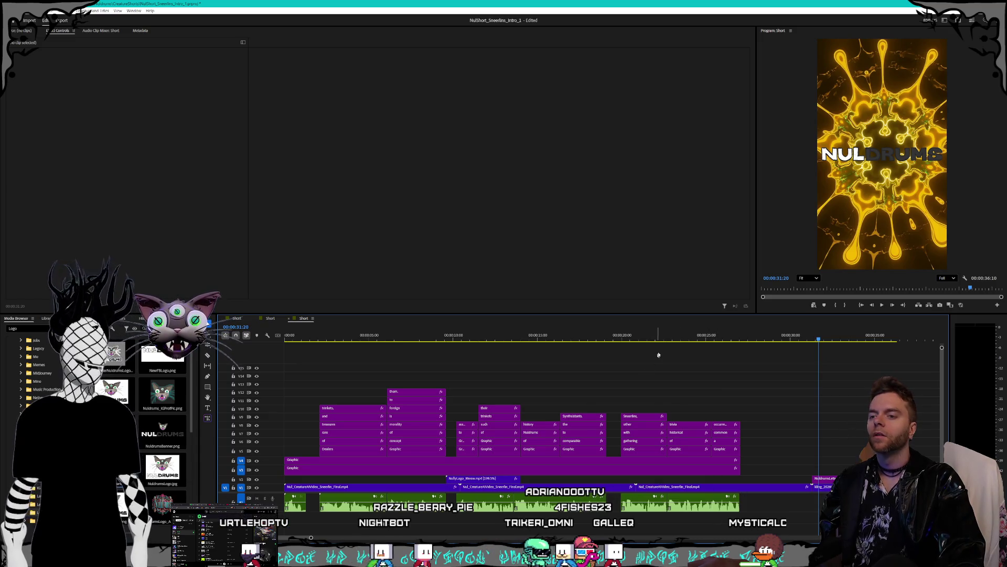
pyautogui.click(670, 341)
pyautogui.press('space')
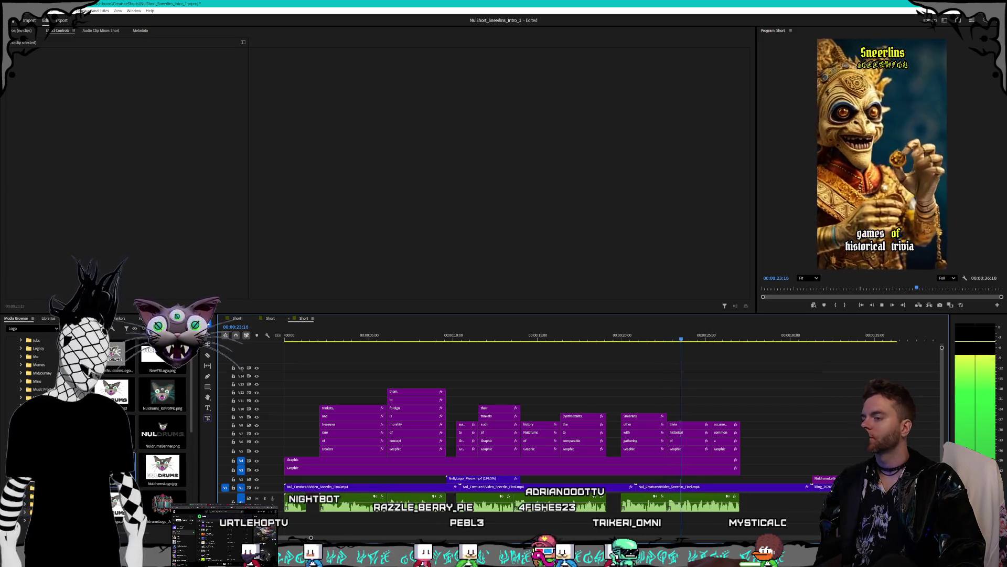
# Select the larger NulDrums_Word_Myrddin recording in the Eleven Labs folder and minimise the window
pyautogui.moveTo(148, 534)
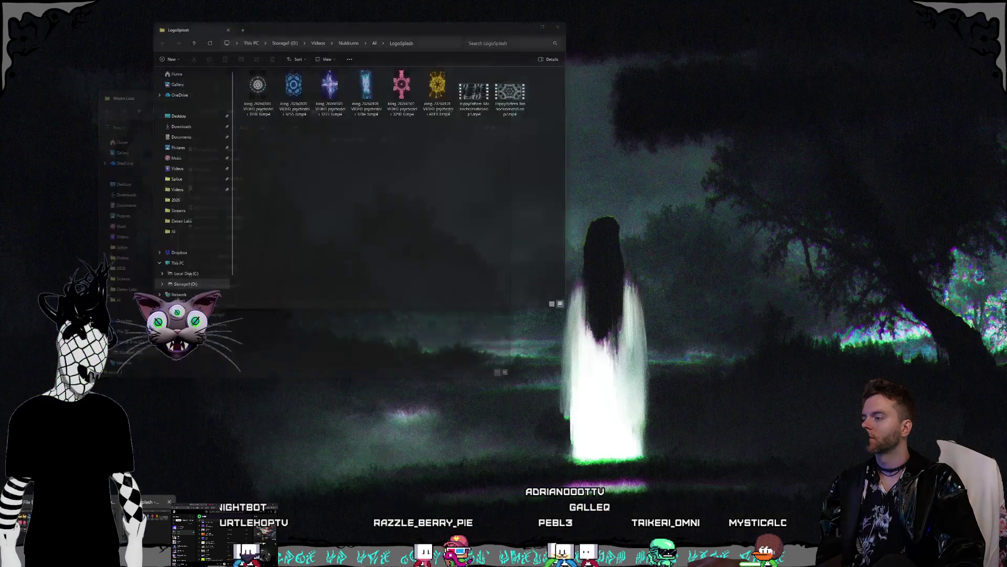
pyautogui.click(63, 530)
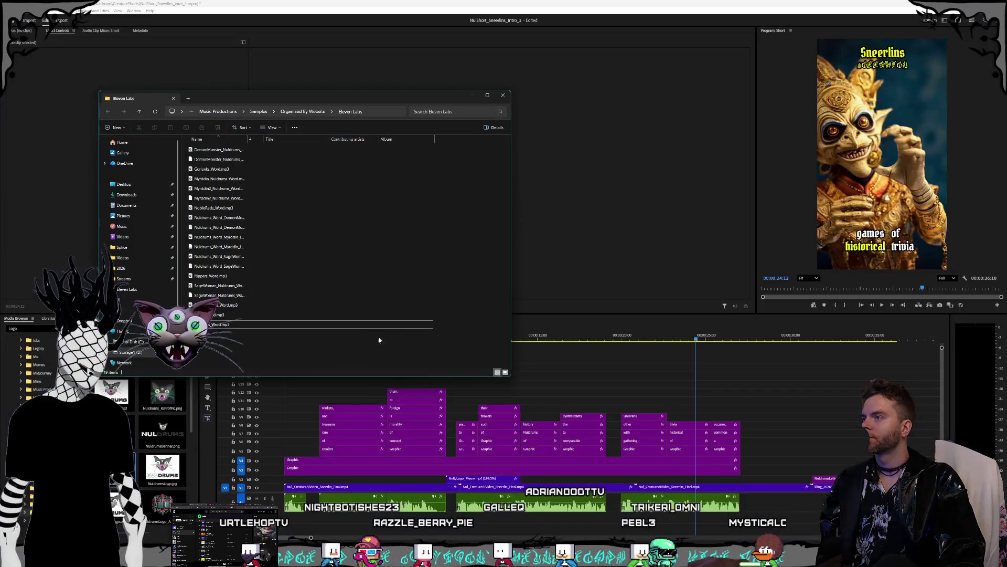
pyautogui.click(238, 179)
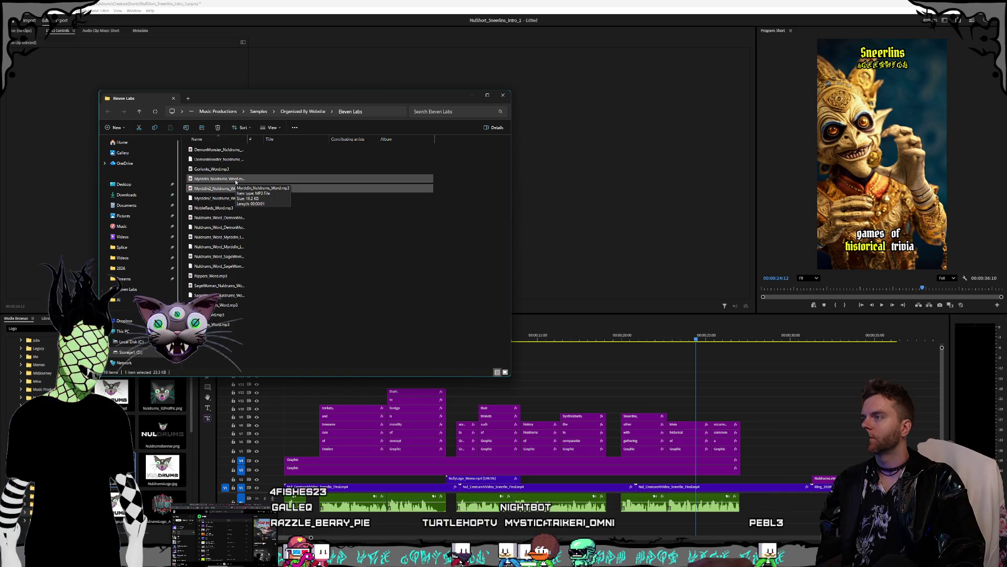
pyautogui.click(236, 239)
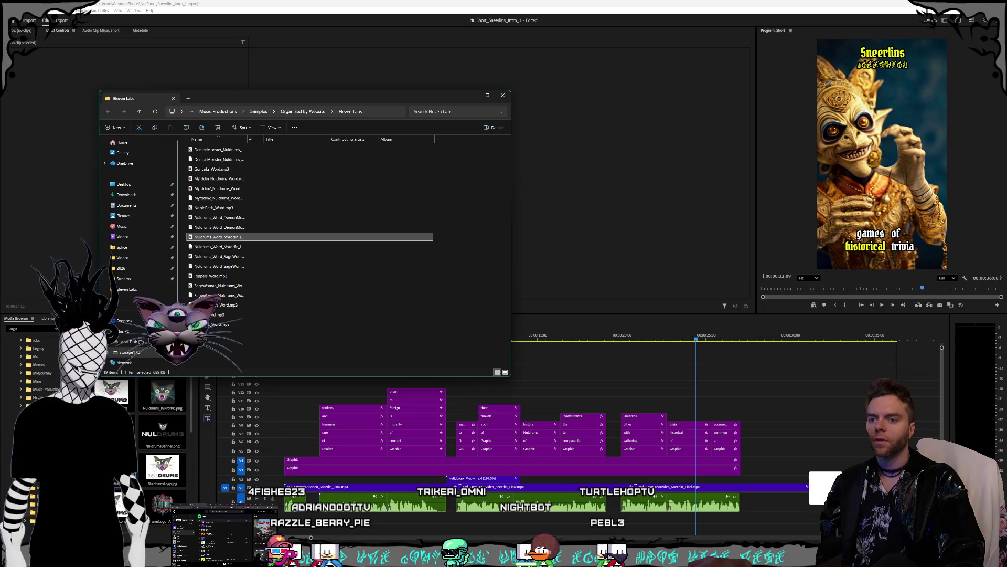
pyautogui.click(479, 98)
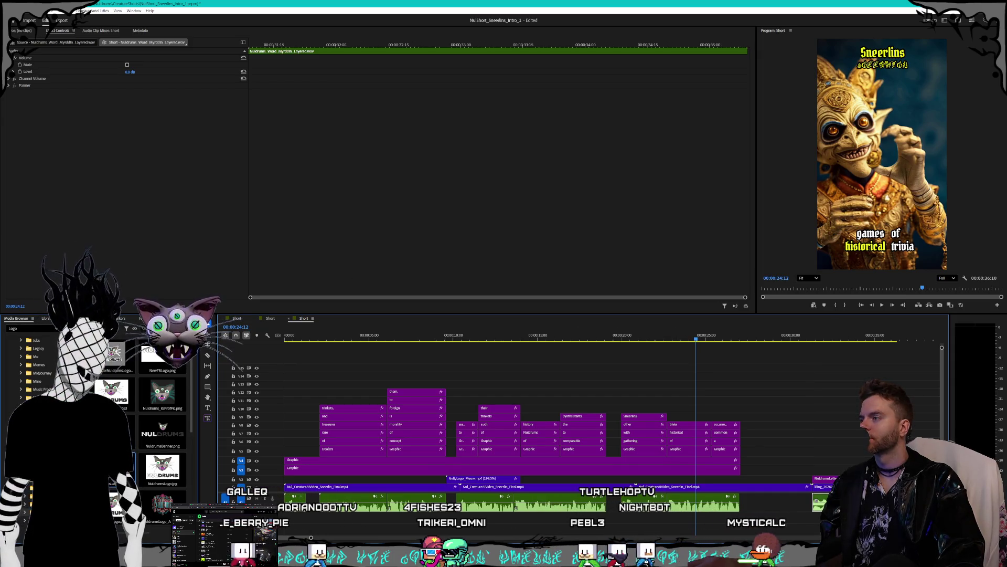
# Apply the Pitch Shifter effect at +2.00 to the NulDrums voice clip
pyautogui.hotkey('shift', '7')
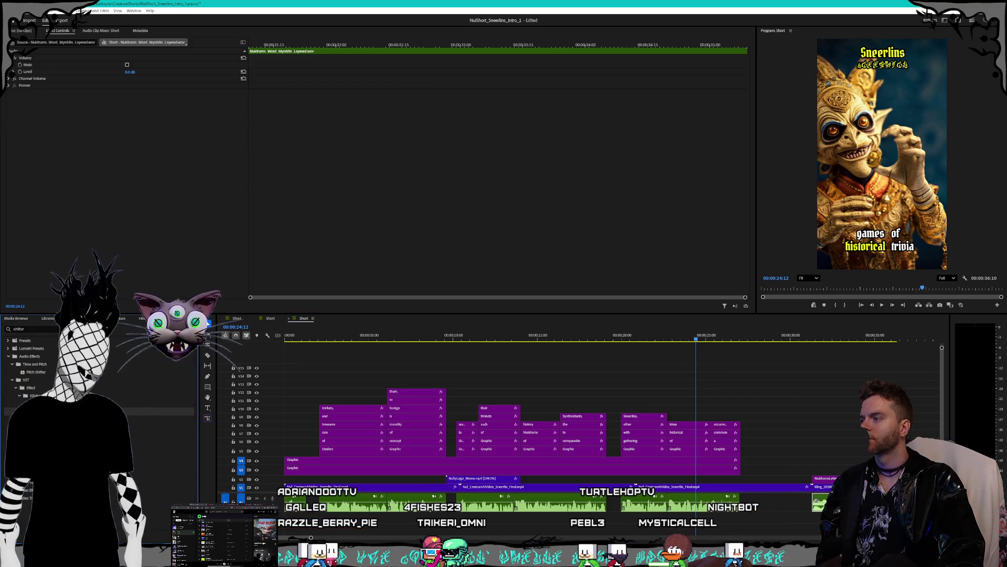
pyautogui.doubleClick(42, 403)
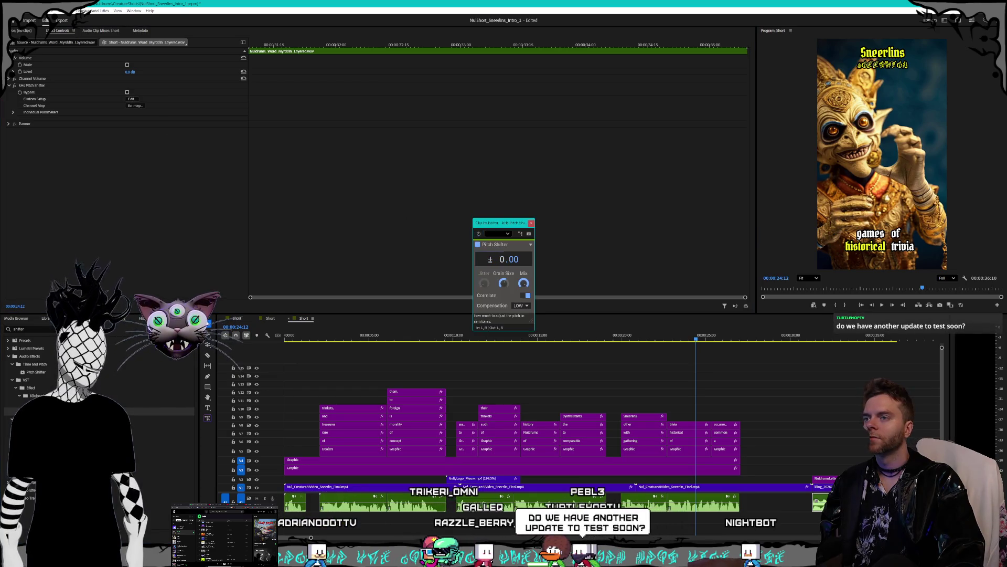
pyautogui.click(531, 225)
# Preview the ending with the pitch-shifted voice, rechecking the Pitch Shifter settings
pyautogui.press('space')
pyautogui.click(813, 339)
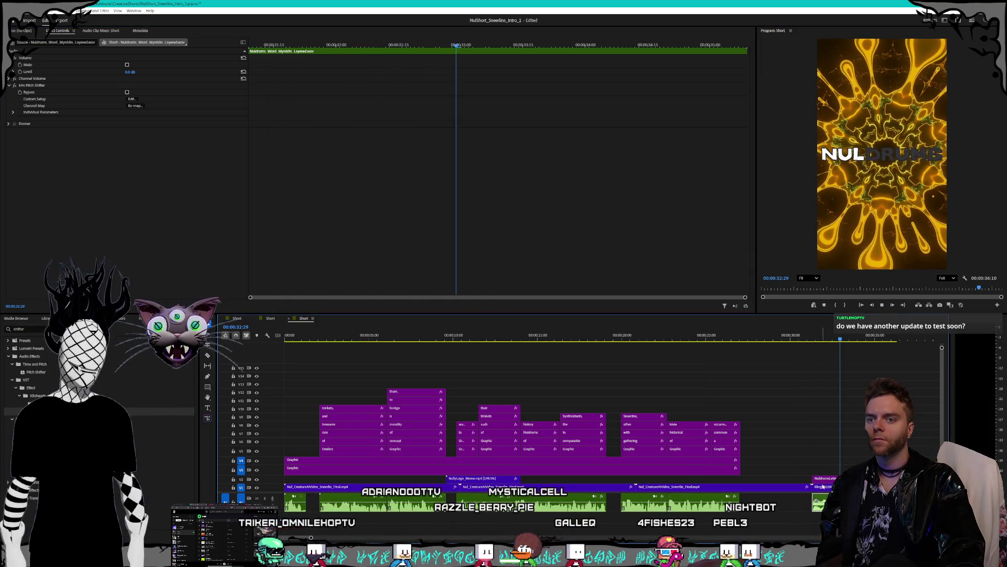
pyautogui.press('space')
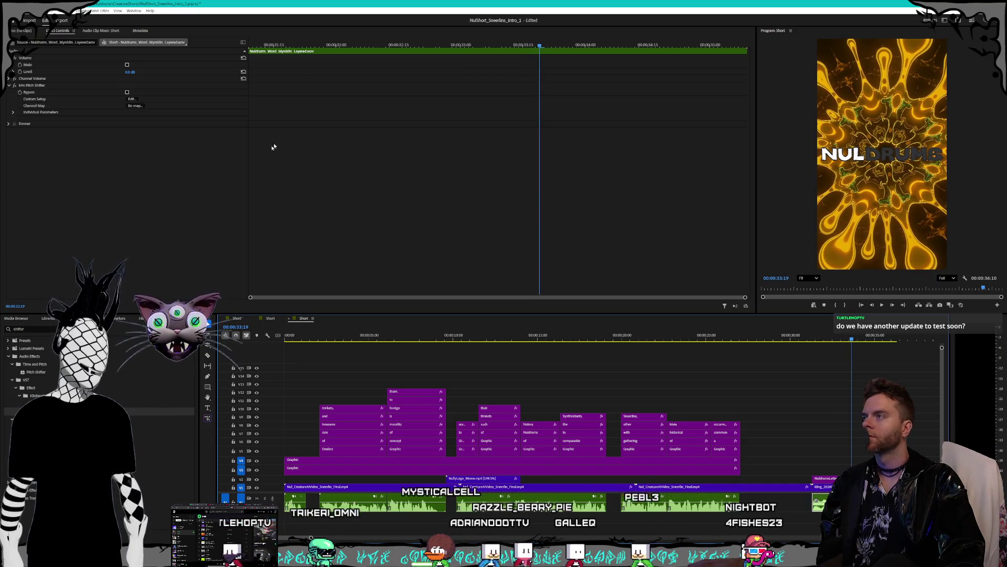
pyautogui.click(132, 99)
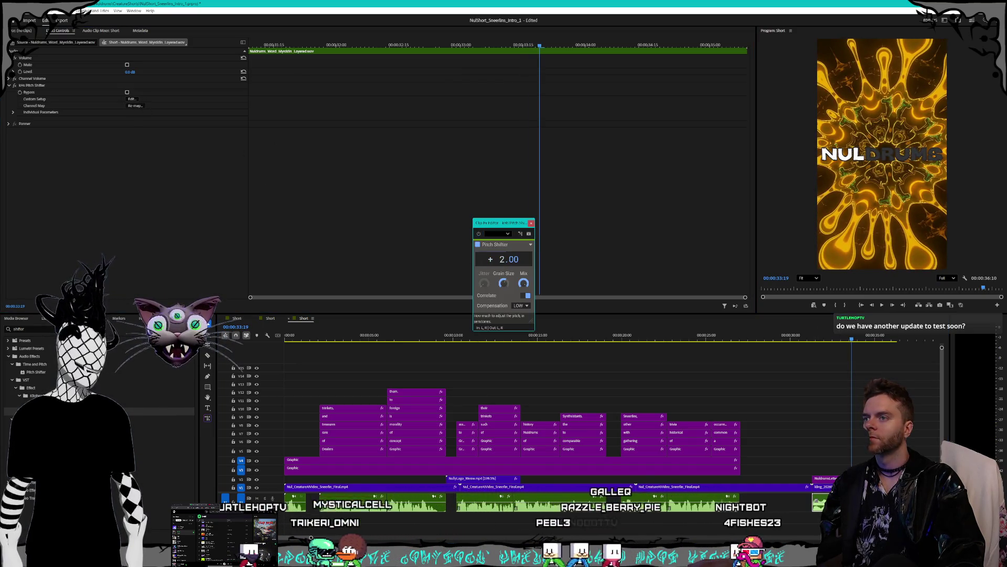
pyautogui.press('space')
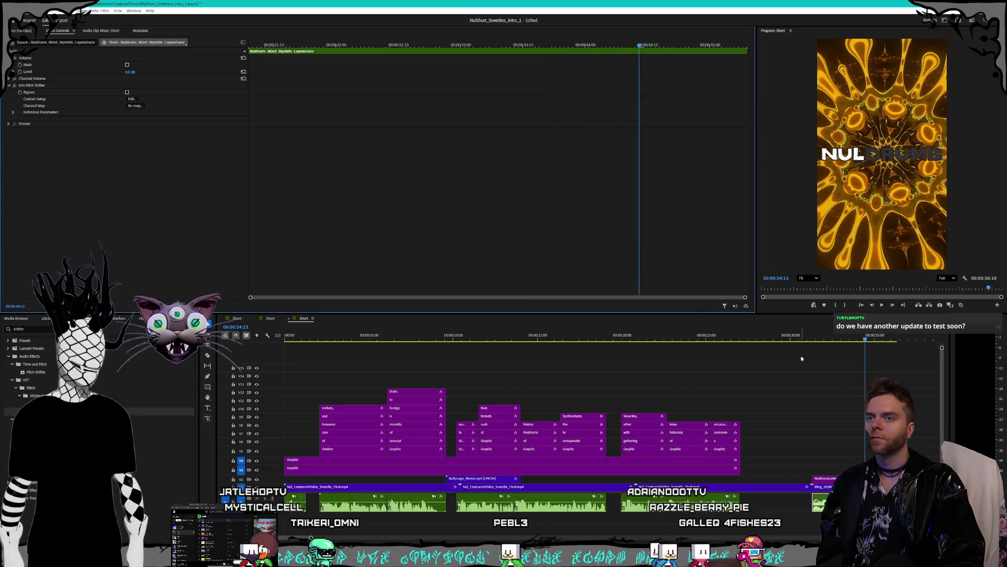
pyautogui.click(807, 341)
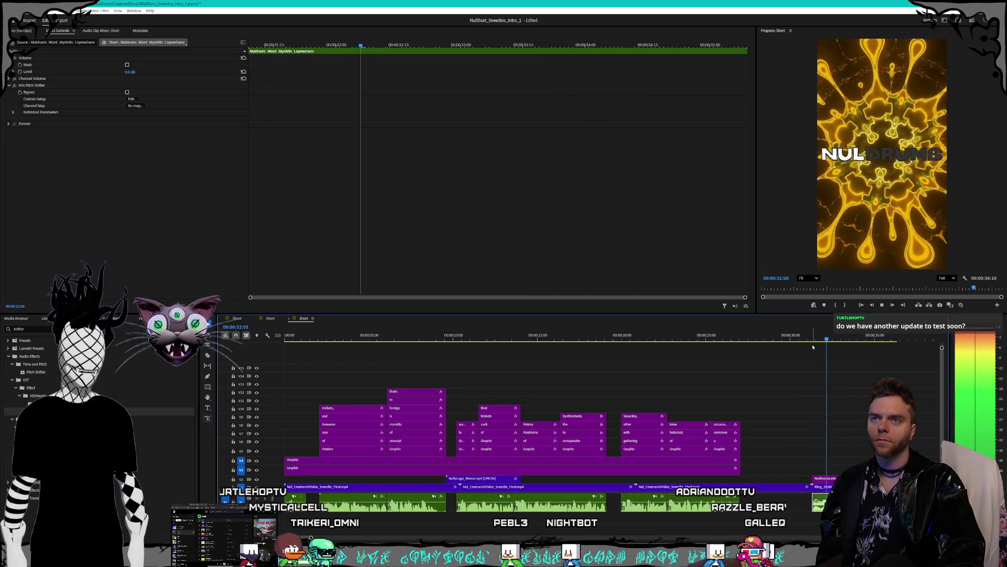
pyautogui.press('space')
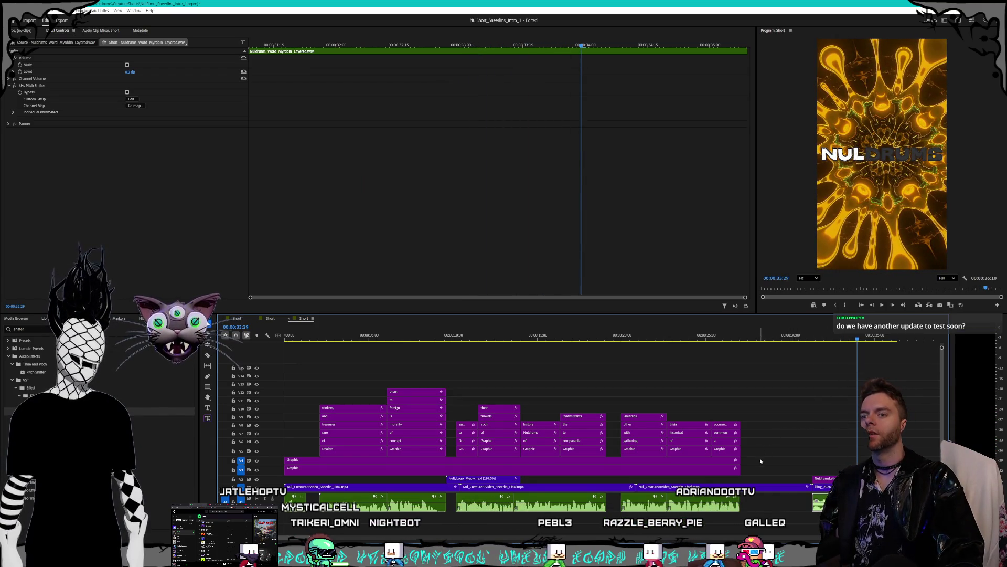
# Trim the end of the Sneerlin clip on V1 and slide the kling ending clips left to close the gap
pyautogui.click(792, 488)
pyautogui.moveTo(811, 487); pyautogui.dragTo(769, 488)
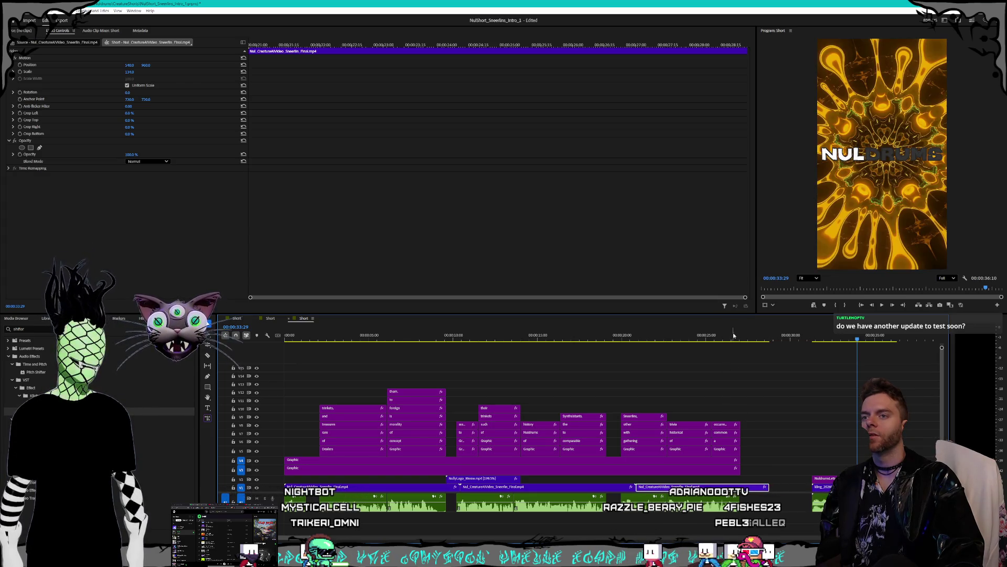
pyautogui.click(824, 486)
pyautogui.moveTo(824, 486); pyautogui.dragTo(782, 487)
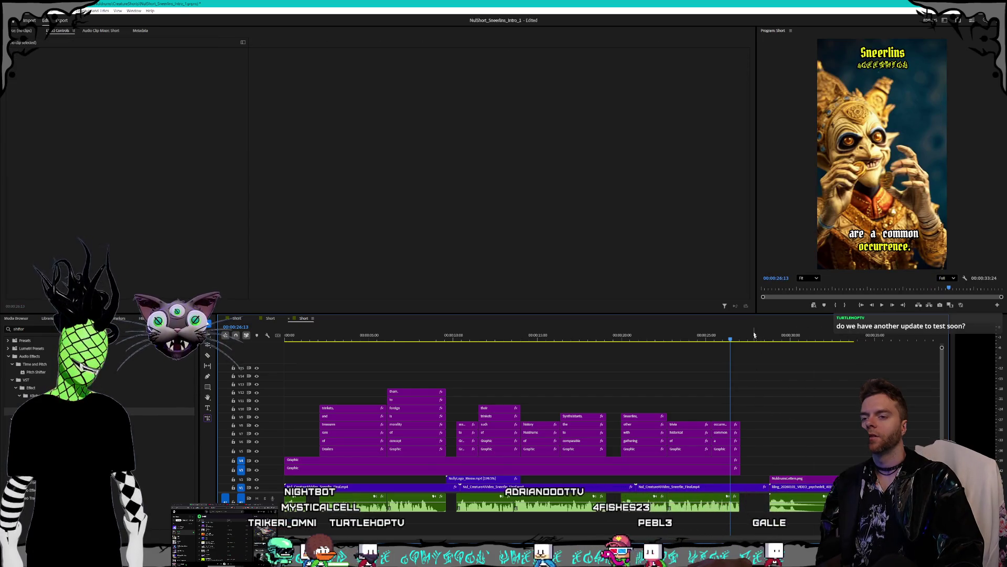
# Preview the new cut, then park the playhead at 00:00:28:00 with the kling clip selected
pyautogui.press('space')
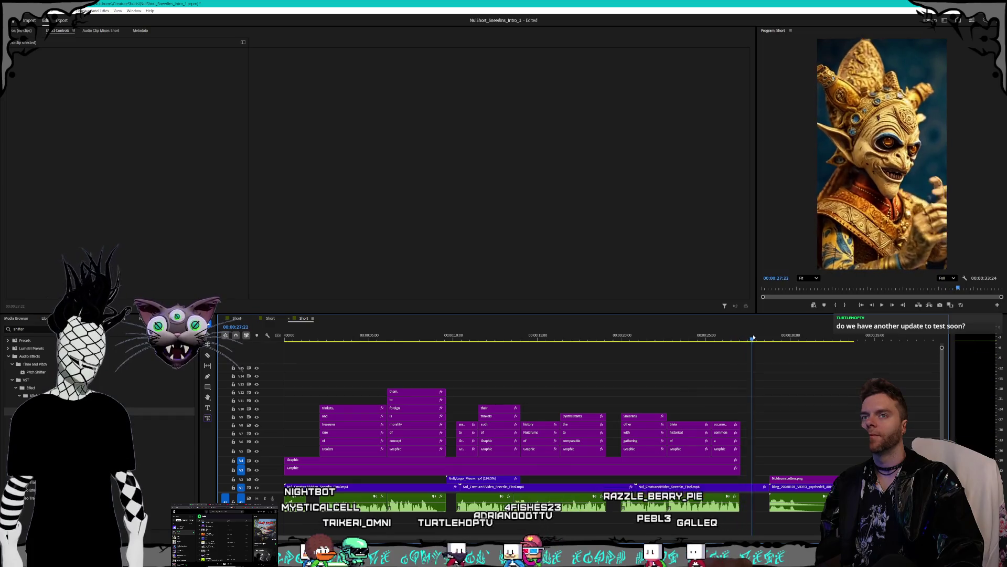
pyautogui.click(785, 340)
pyautogui.click(819, 512)
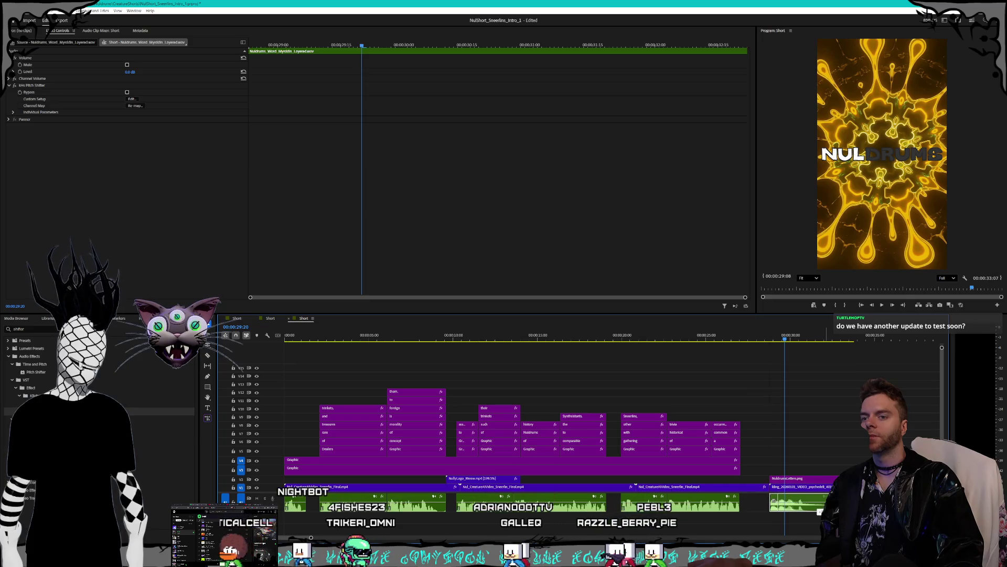
pyautogui.click(777, 367)
pyautogui.click(769, 340)
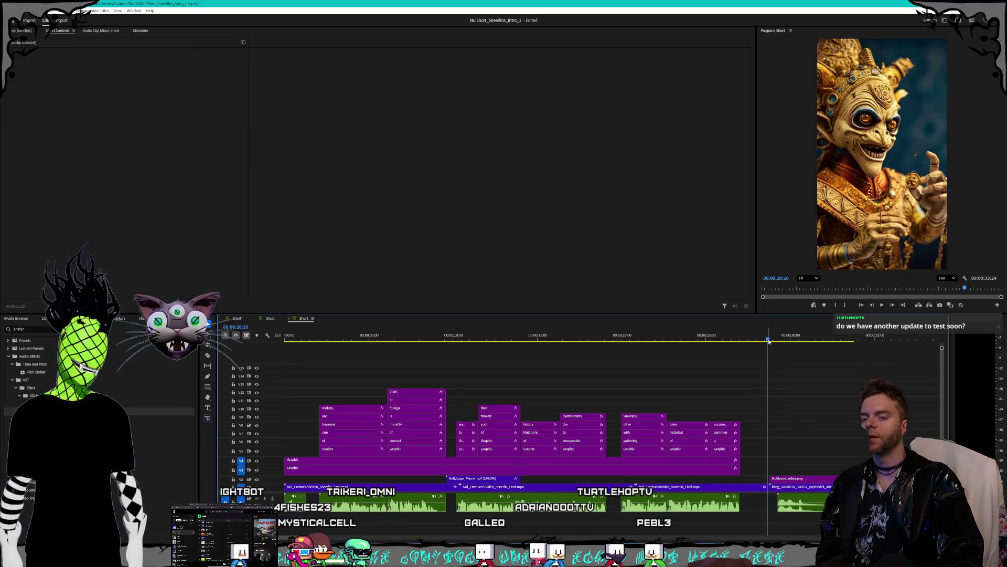
pyautogui.click(757, 340)
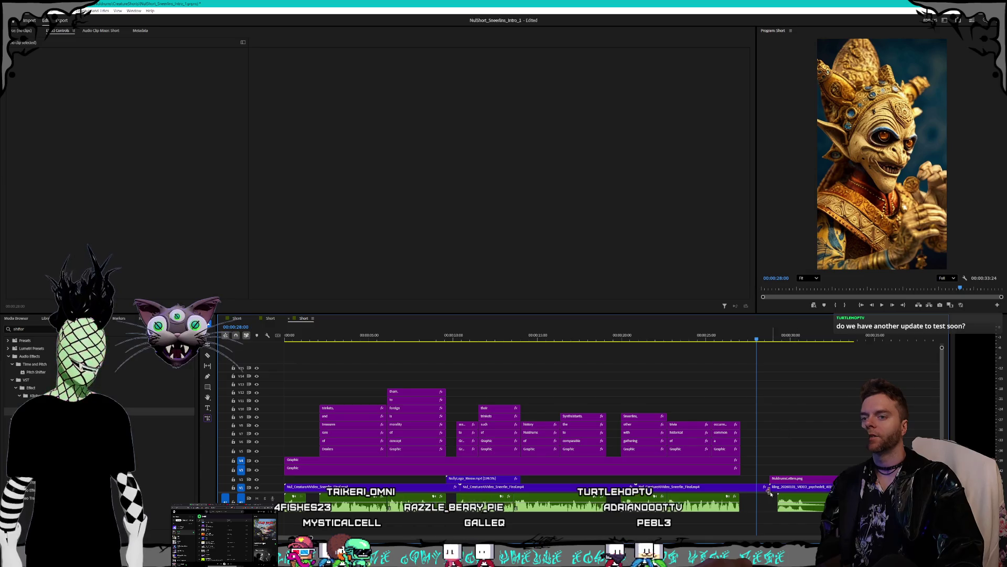
pyautogui.click(820, 487)
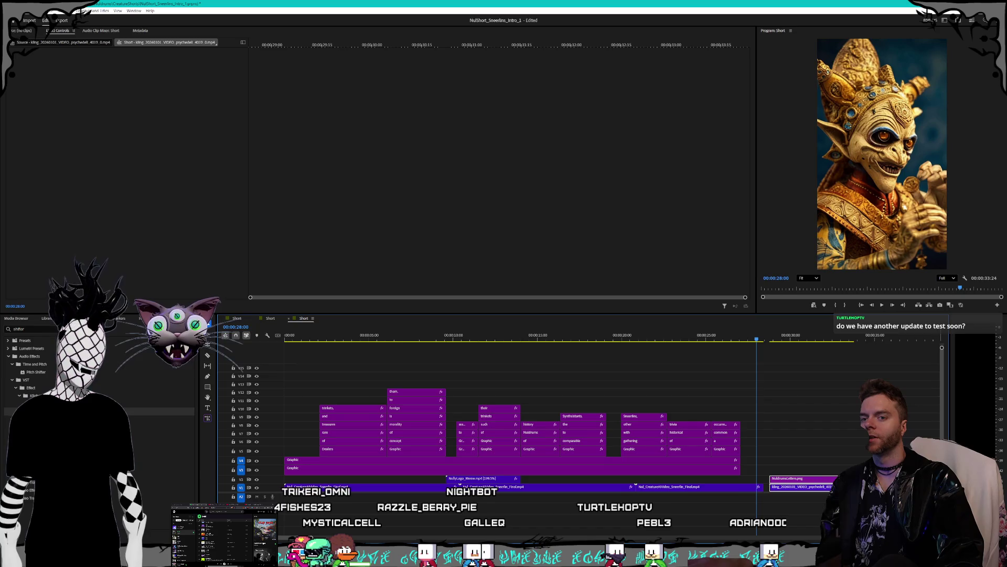
# Nudge the kling clip about 10 frames earlier and preview the ending transition
pyautogui.scroll(2, 525, 501)
pyautogui.moveTo(799, 489); pyautogui.dragTo(794, 489)
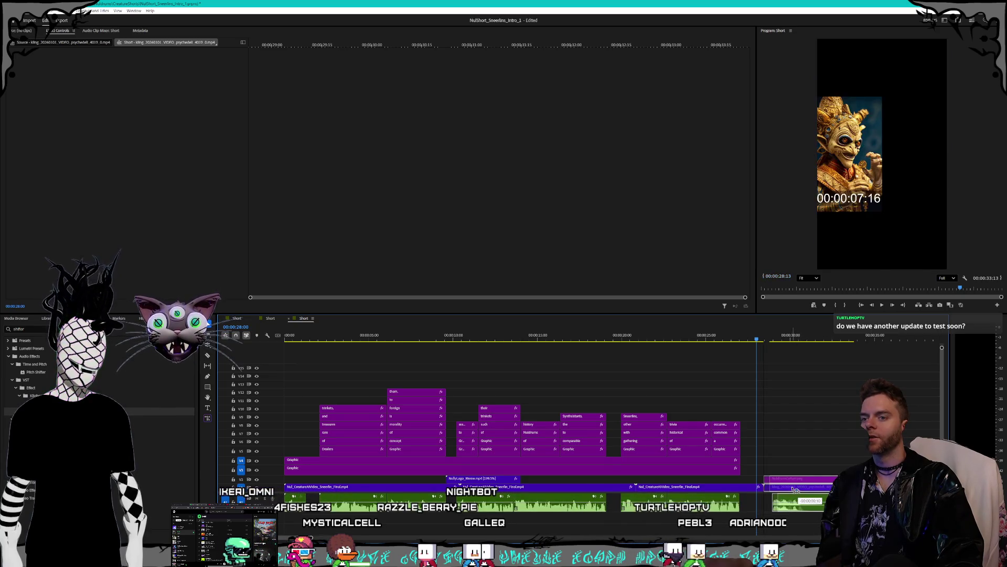
pyautogui.moveTo(747, 338); pyautogui.dragTo(764, 338)
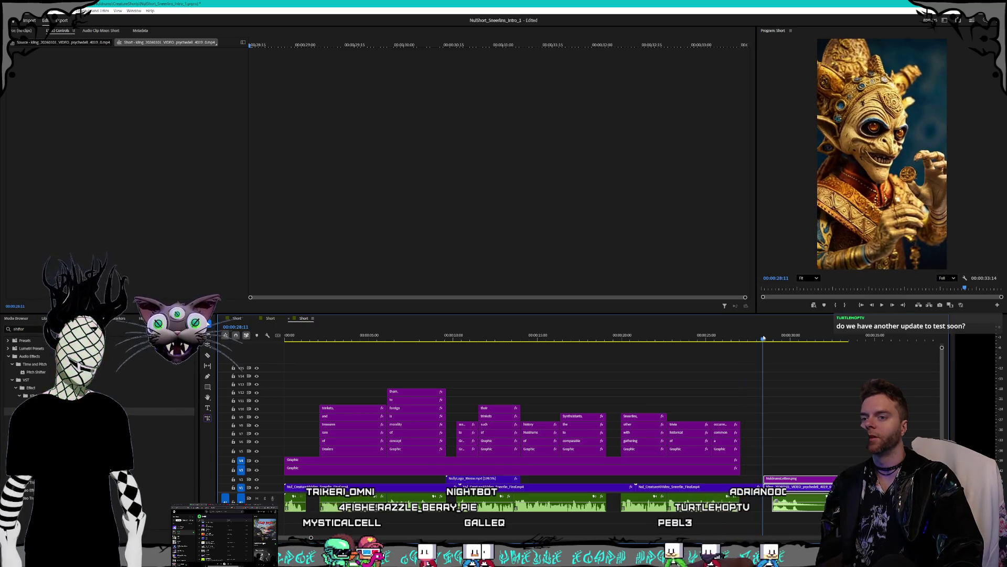
pyautogui.press('space')
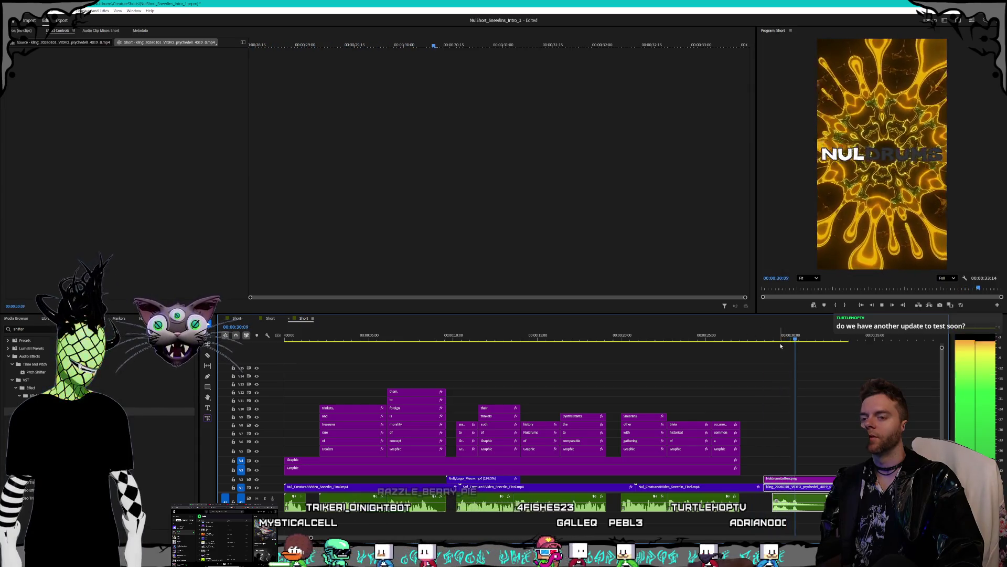
pyautogui.press('space')
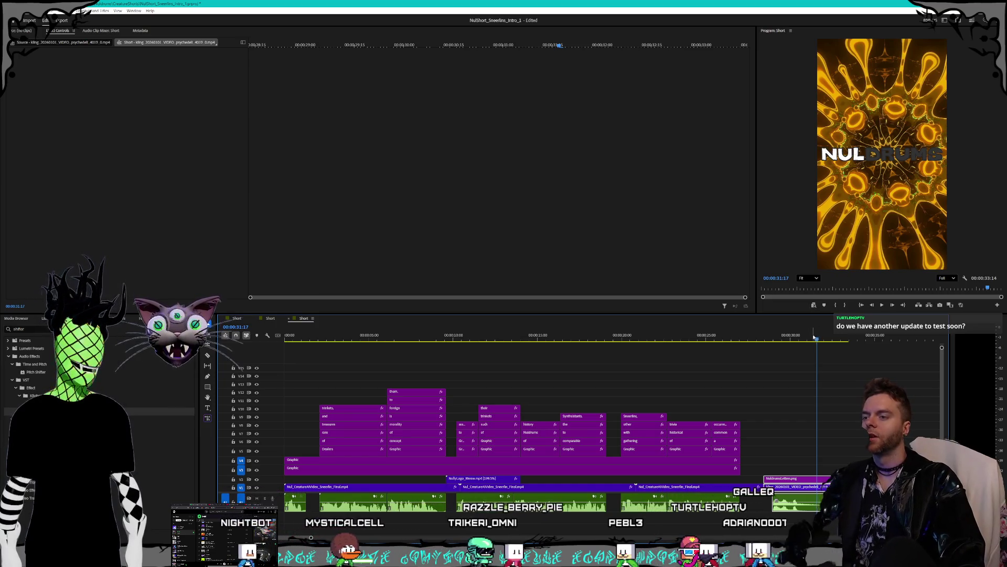
# Scrub back through the cut from 00:00:28:24 to 00:00:27:20
pyautogui.click(770, 335)
pyautogui.moveTo(770, 336); pyautogui.dragTo(764, 338)
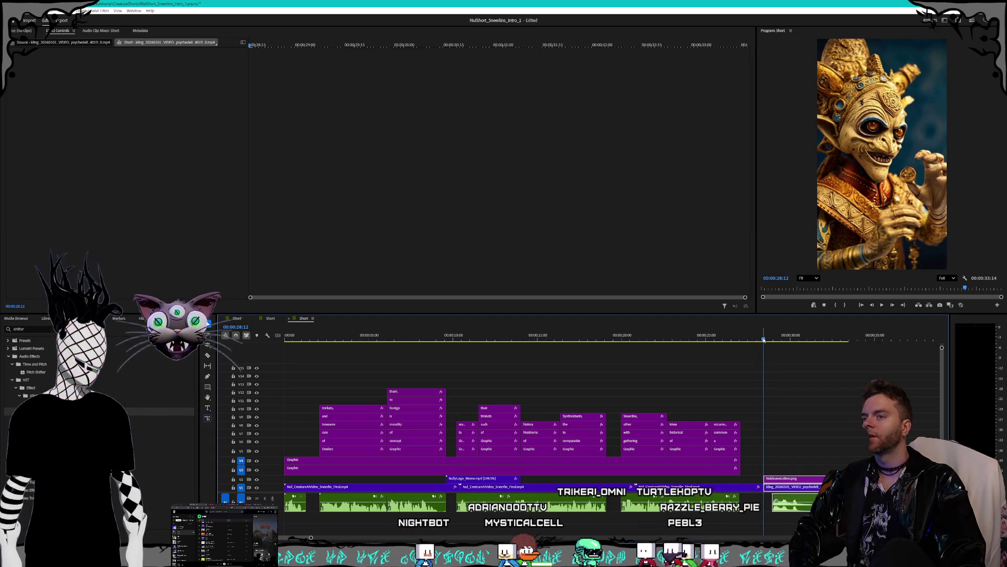
pyautogui.moveTo(764, 340); pyautogui.dragTo(751, 339)
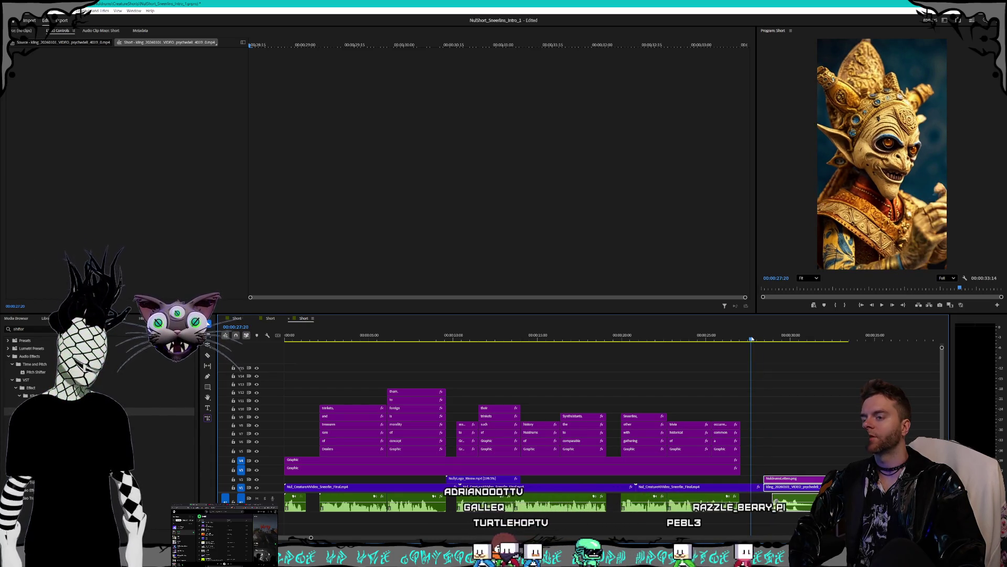
# Return the playhead to 00:00:00:00, then bring up the Windows notification centre
pyautogui.press('Home')
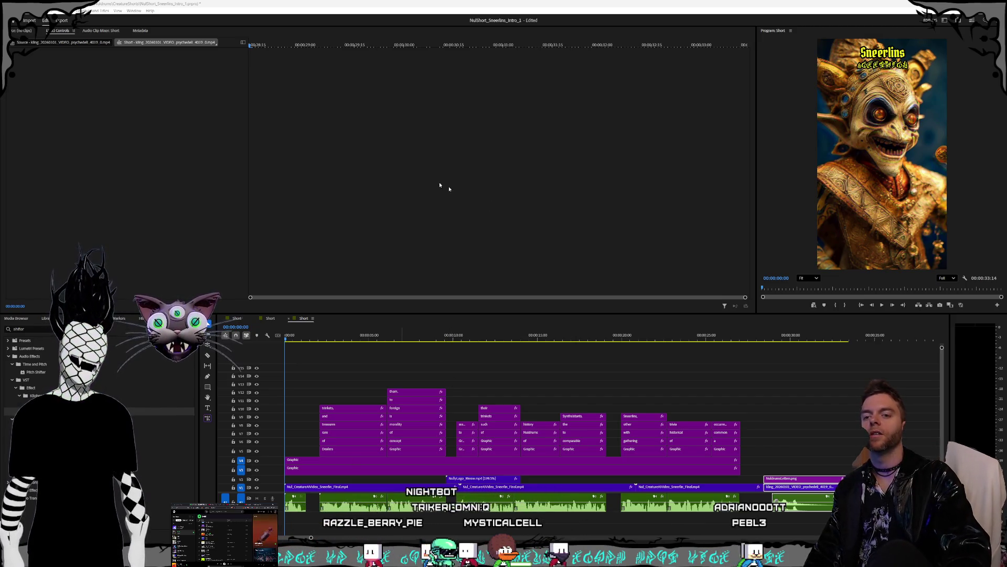
pyautogui.press('super+n')
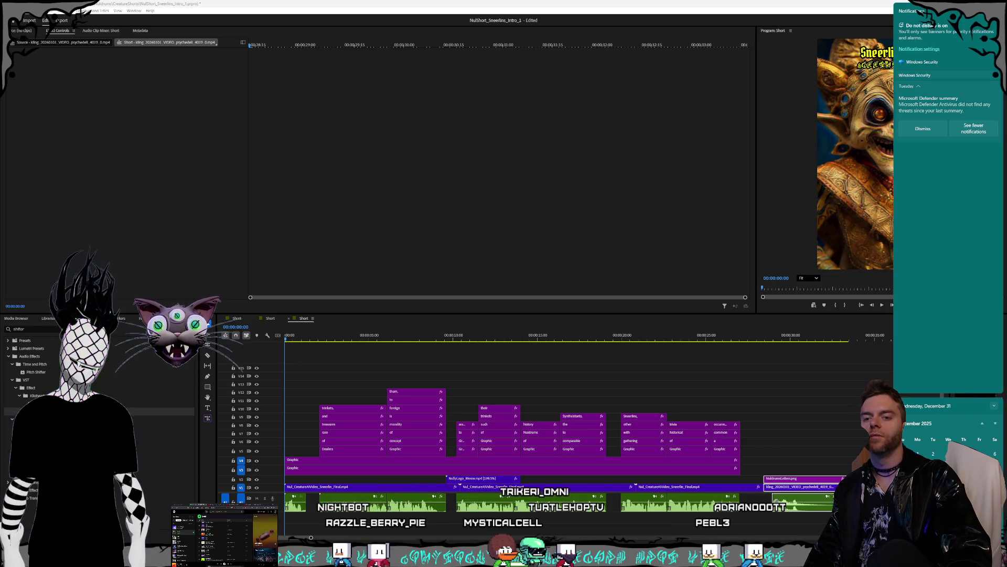
# Check next month in the calendar, close the panel, and scrub Premiere to the ending around 00:00:28:11
pyautogui.click(994, 423)
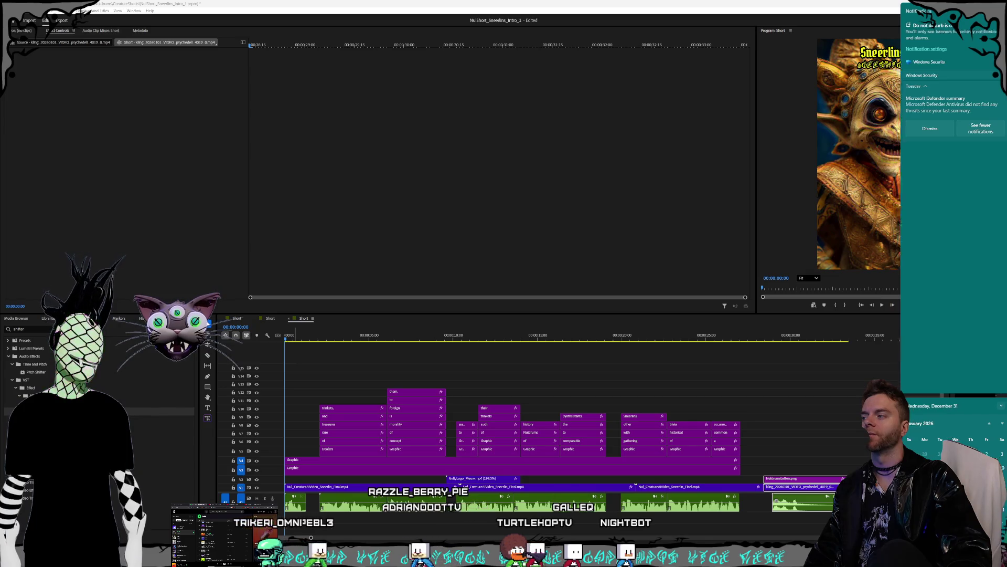
pyautogui.press('Escape')
pyautogui.press('super+n')
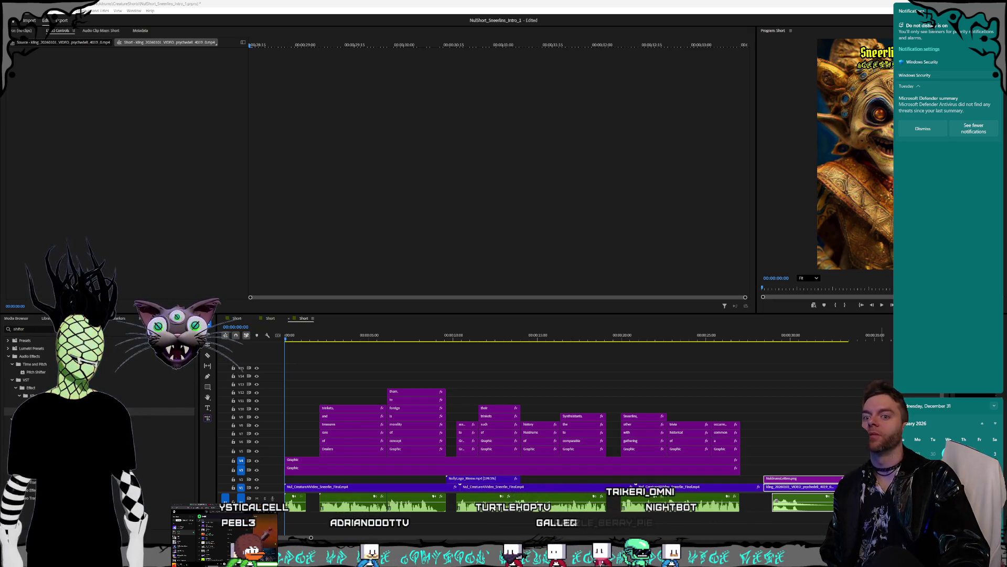
pyautogui.press('Escape')
pyautogui.moveTo(744, 339); pyautogui.dragTo(824, 338)
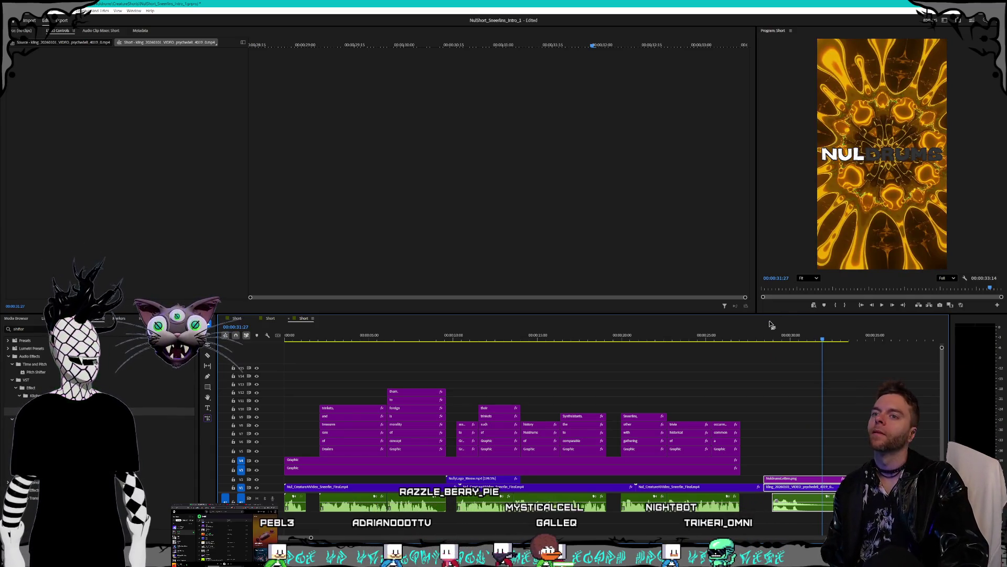
pyautogui.moveTo(766, 338)
pyautogui.mouseDown()
pyautogui.moveTo(474, 338)
pyautogui.moveTo(798, 336)
pyautogui.moveTo(420, 335)
pyautogui.moveTo(248, 319)
pyautogui.mouseUp()
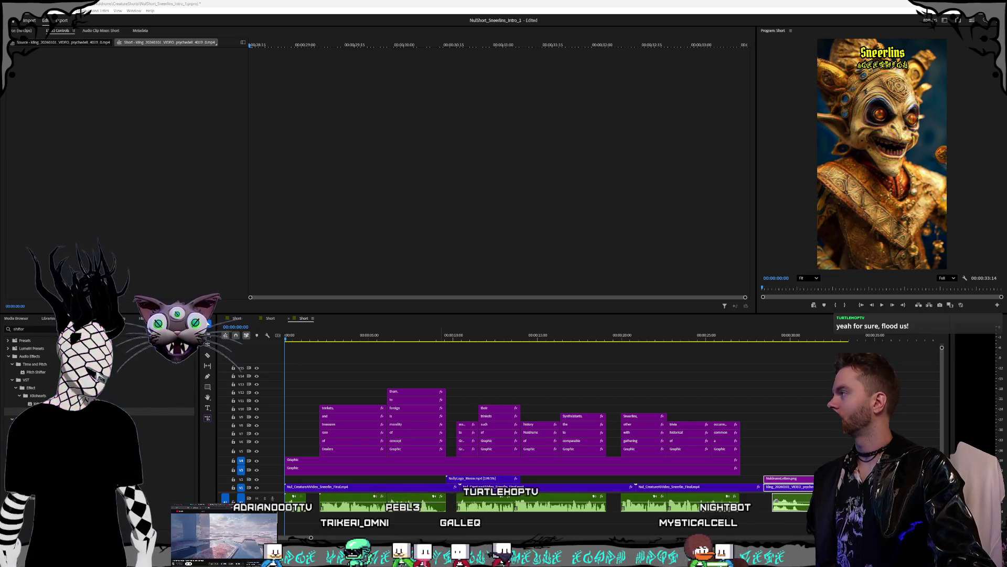
pyautogui.moveTo(0, 215)
pyautogui.mouseDown()
pyautogui.moveTo(272, 211)
pyautogui.moveTo(437, 192)
pyautogui.moveTo(198, 84)
pyautogui.moveTo(112, 29)
pyautogui.mouseUp()
pyautogui.moveTo(322, 38); pyautogui.dragTo(447, 48)
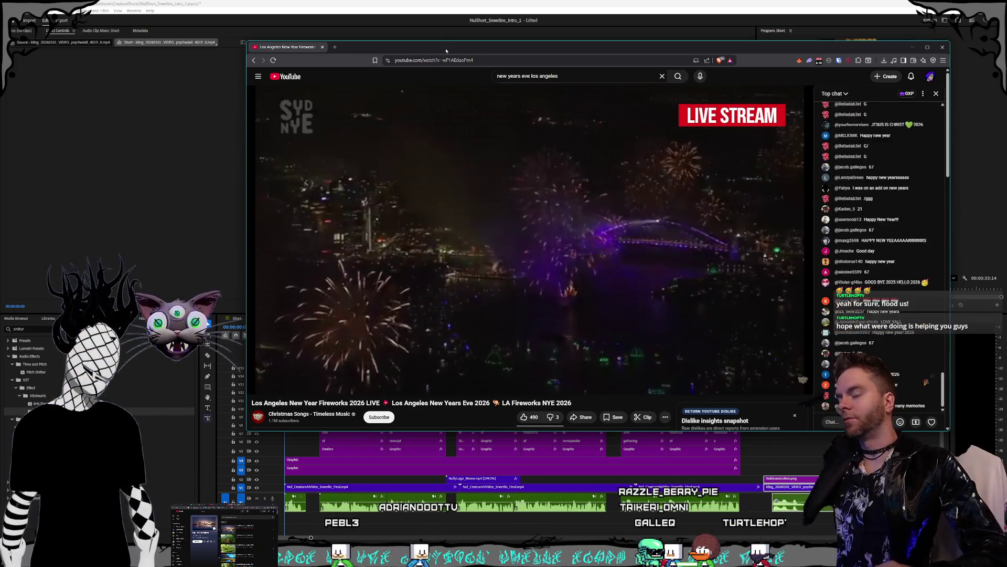
pyautogui.moveTo(473, 50); pyautogui.dragTo(438, 41)
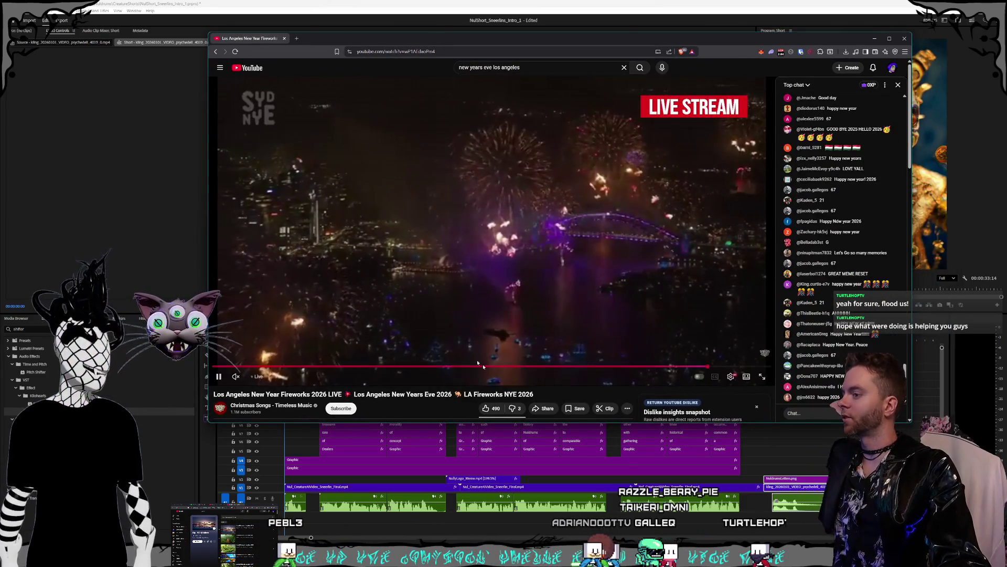
pyautogui.hotkey('alt', 'Tab')
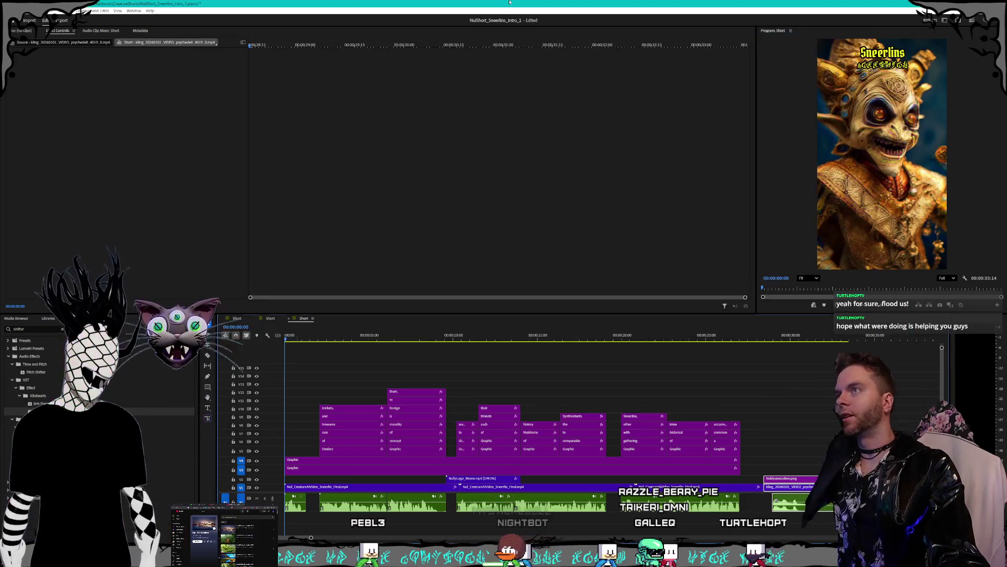
# Play the short, then jump back to its opening title and captions
pyautogui.press('space')
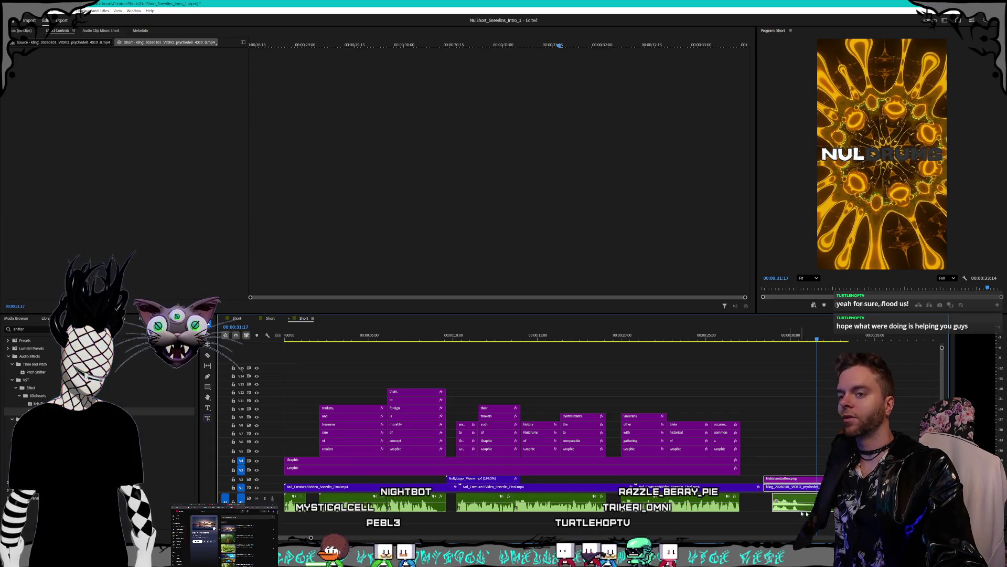
pyautogui.click(580, 339)
pyautogui.click(344, 331)
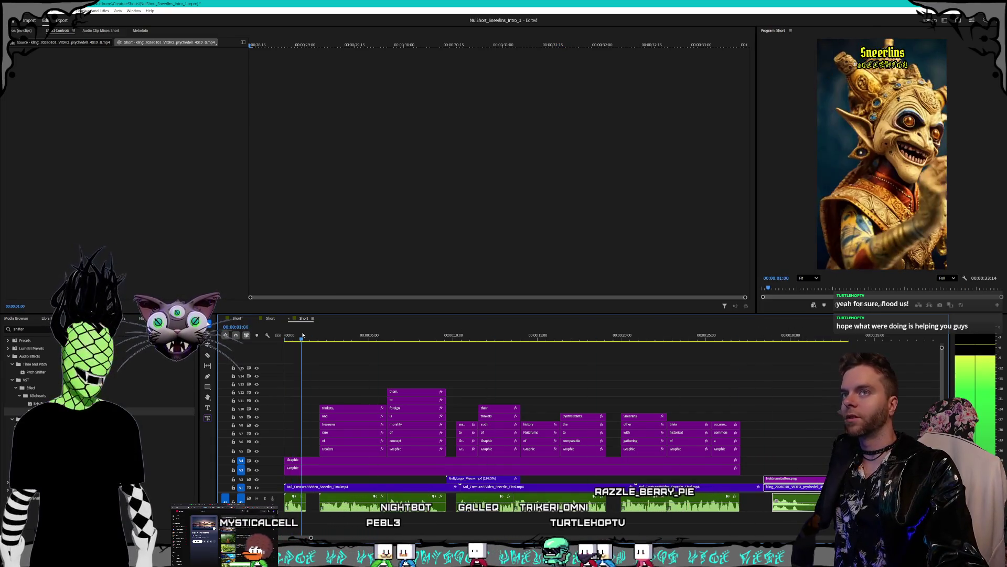
pyautogui.click(349, 338)
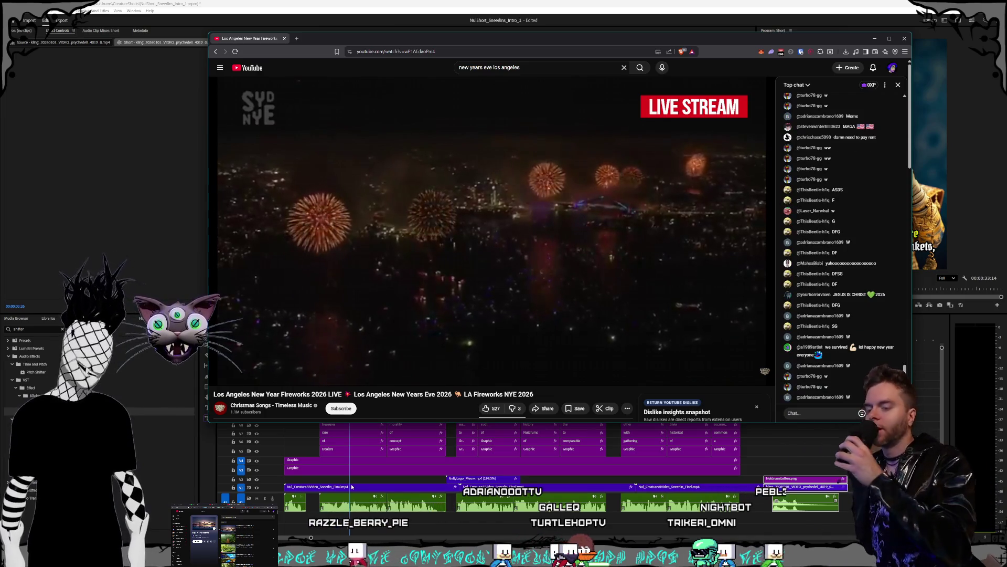
pyautogui.moveTo(599, 374)
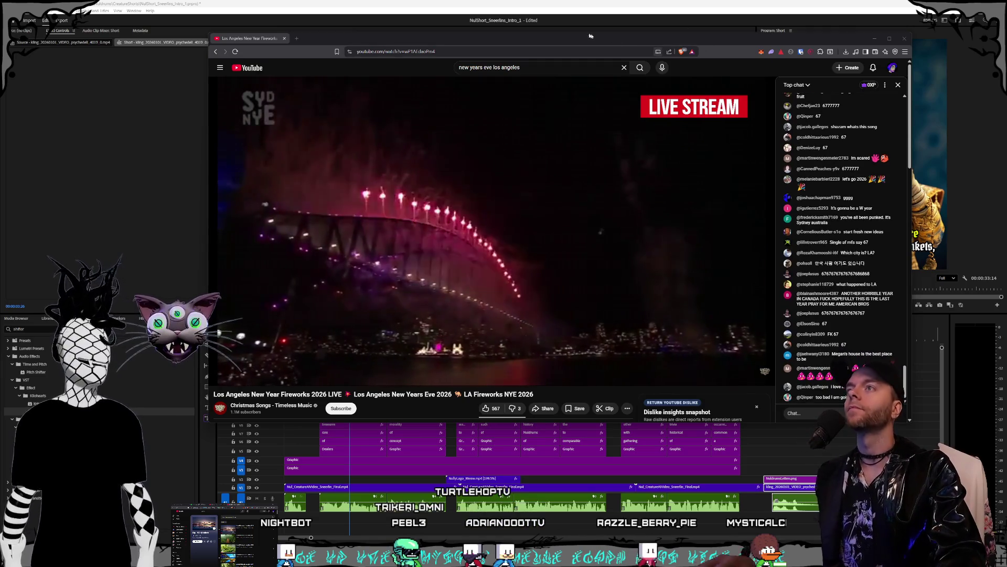
pyautogui.moveTo(565, 37); pyautogui.dragTo(557, 40)
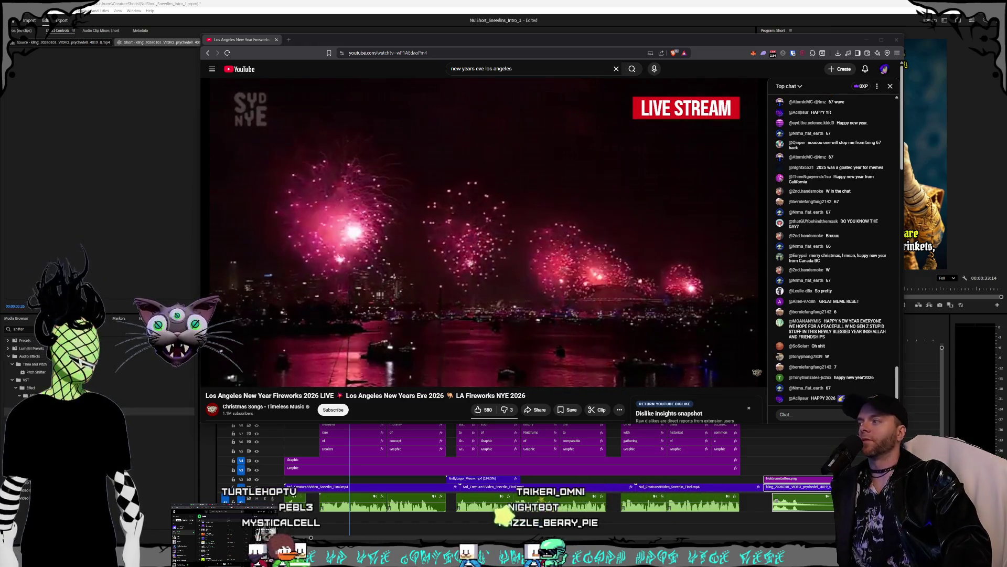
pyautogui.moveTo(493, 46); pyautogui.dragTo(444, 63)
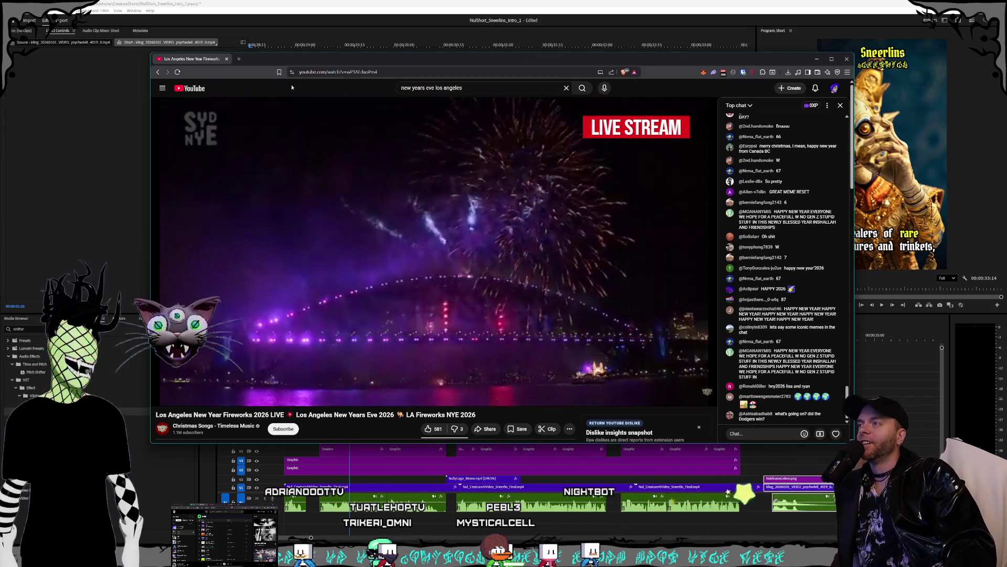
pyautogui.moveTo(292, 58)
pyautogui.mouseDown()
pyautogui.moveTo(377, 59)
pyautogui.moveTo(241, 104)
pyautogui.mouseUp()
# Move the stream window aside and preview the short's opening seconds
pyautogui.moveTo(69, 120); pyautogui.dragTo(0, 107)
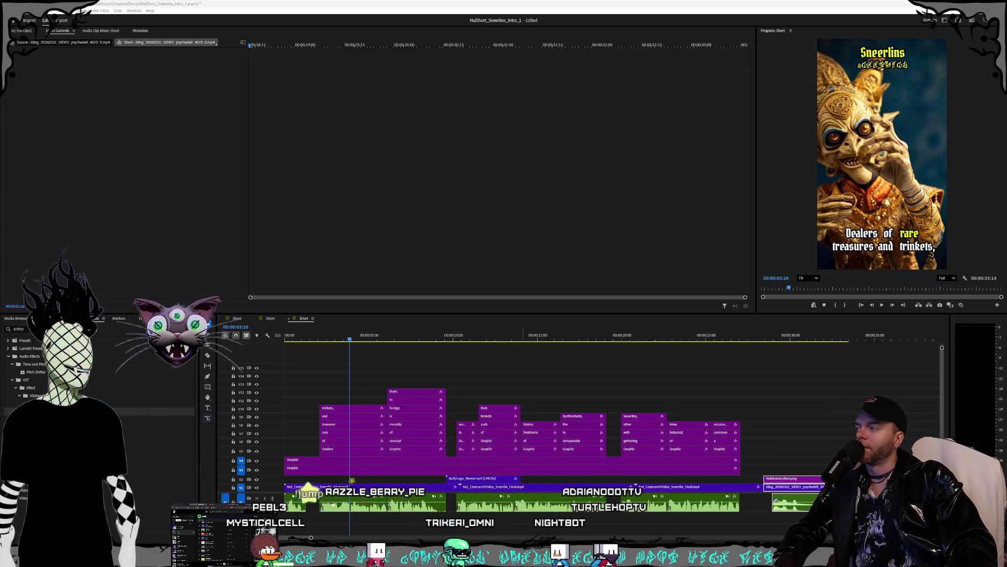
pyautogui.moveTo(337, 342); pyautogui.dragTo(278, 340)
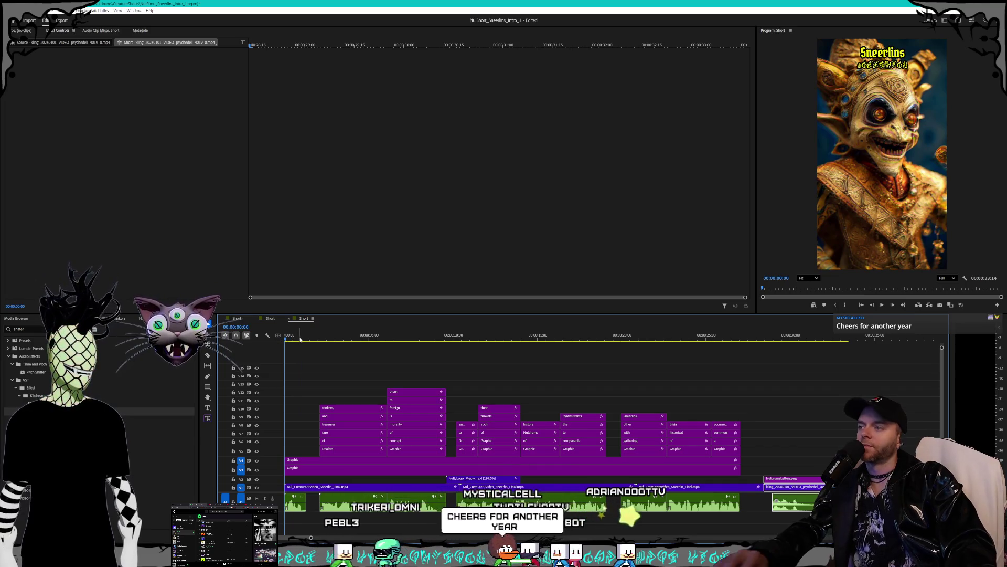
pyautogui.press('space')
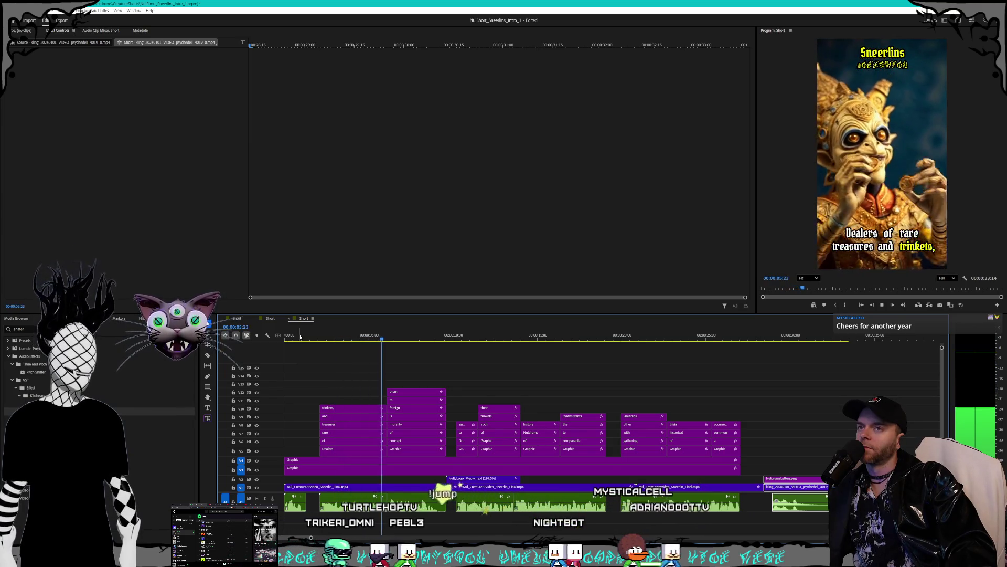
pyautogui.press('space')
# Select the Sneerlins title clip and enable Opacity keyframing at 00:00:00:00
pyautogui.click(302, 461)
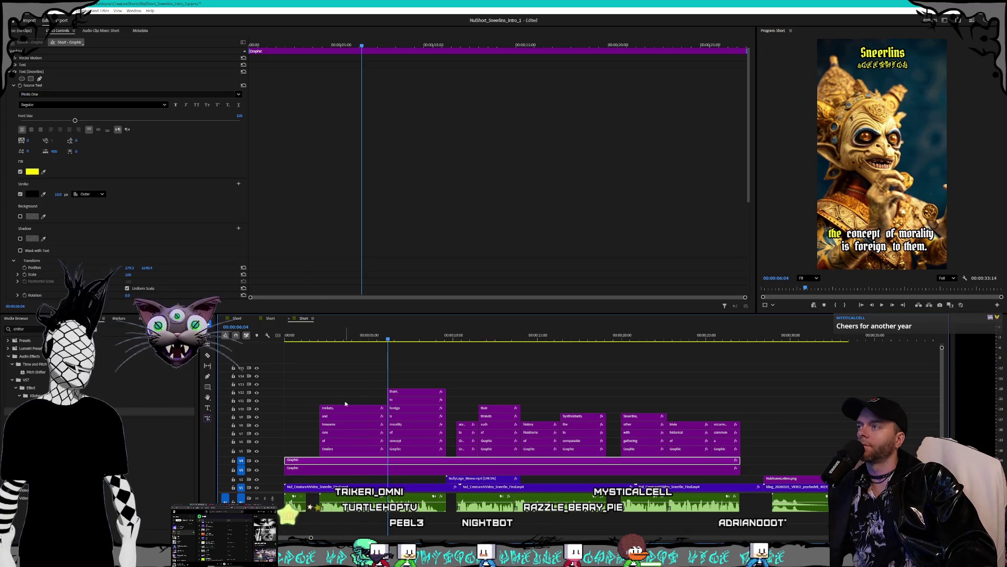
pyautogui.press('Home')
pyautogui.scroll(-3, 174, 211)
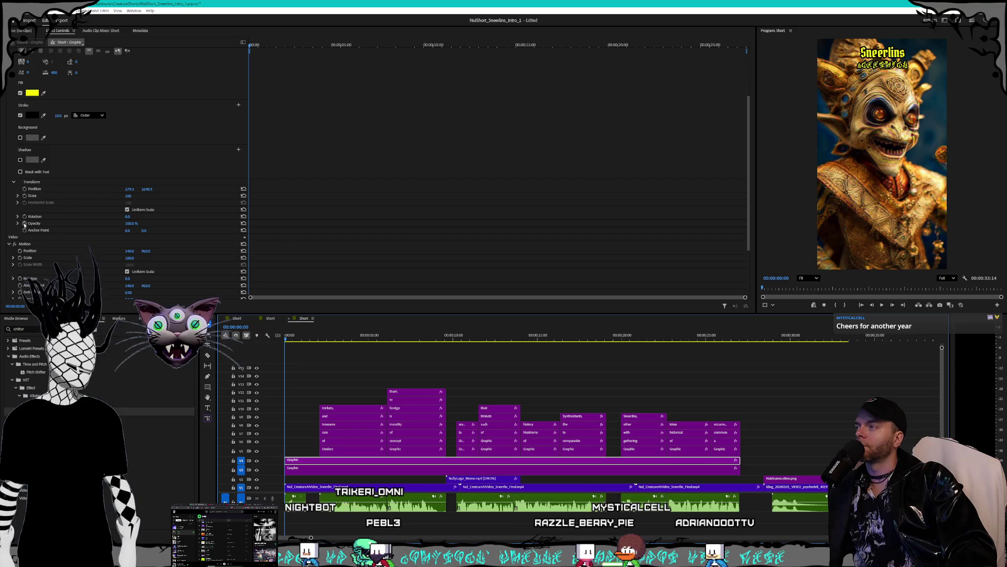
pyautogui.click(24, 223)
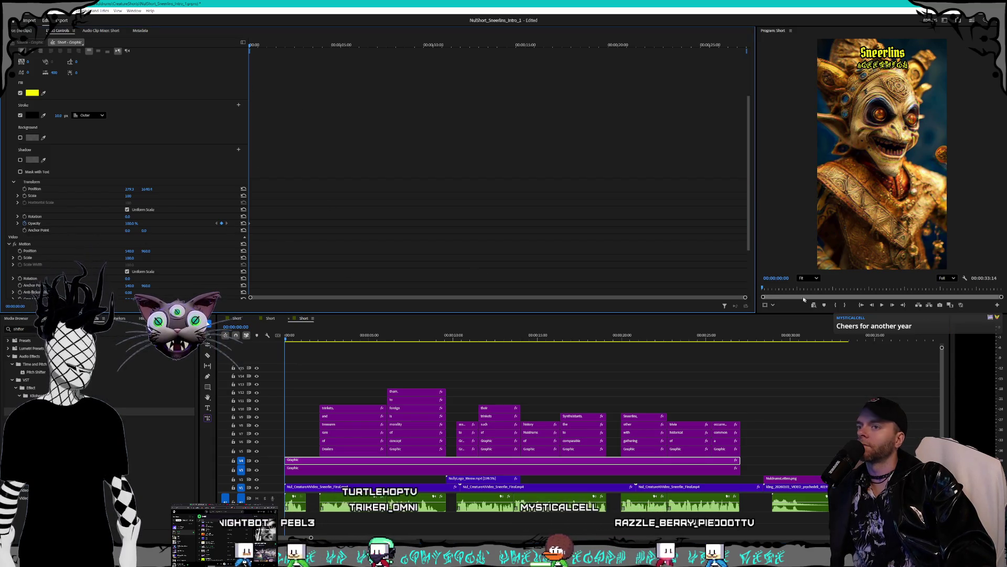
pyautogui.scroll(5, 558, 288)
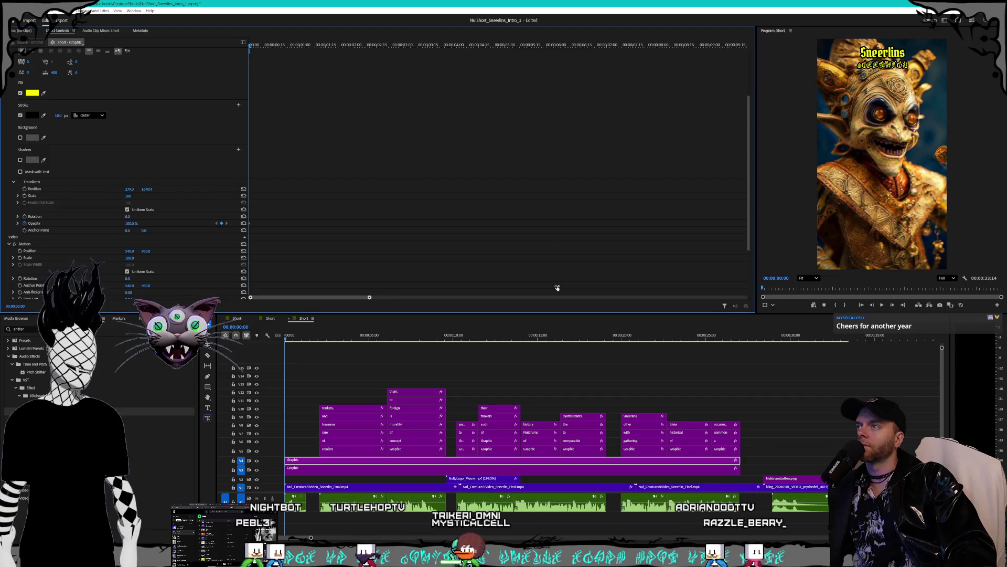
pyautogui.scroll(3, 337, 300)
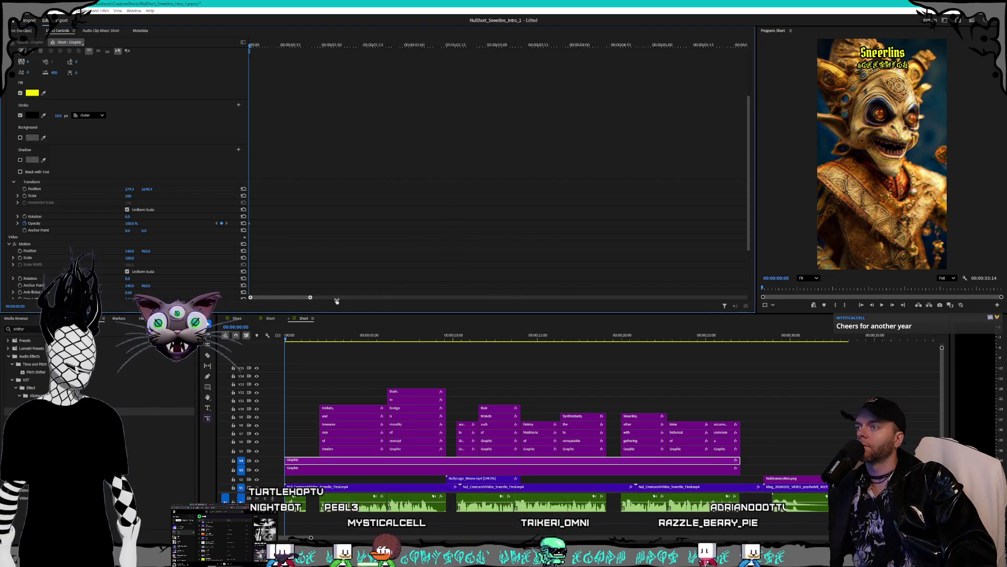
pyautogui.scroll(4, 260, 298)
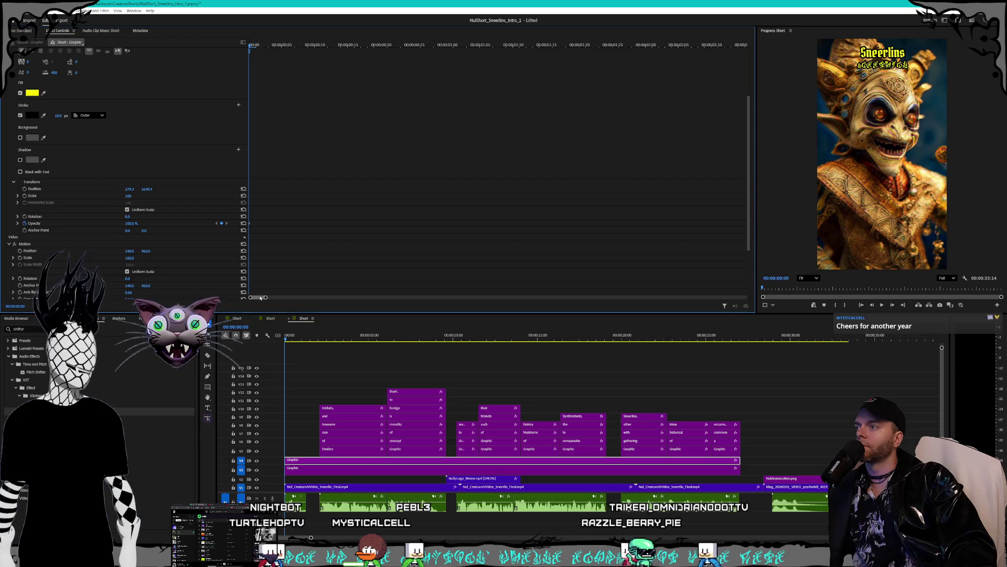
# Add a 100% Opacity keyframe at 00:00:00:15 and set the starting keyframe to 0%
pyautogui.click(347, 45)
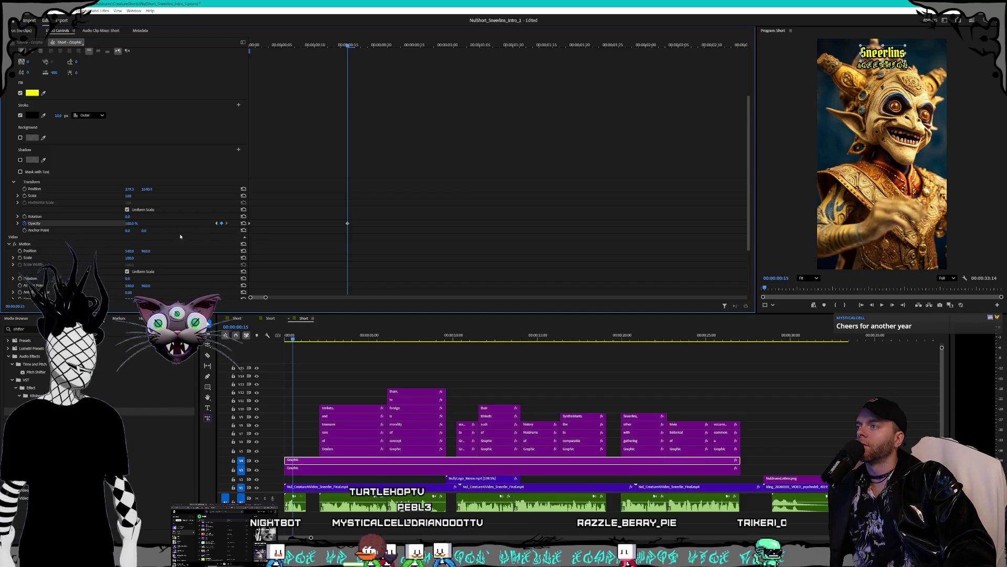
pyautogui.click(216, 223)
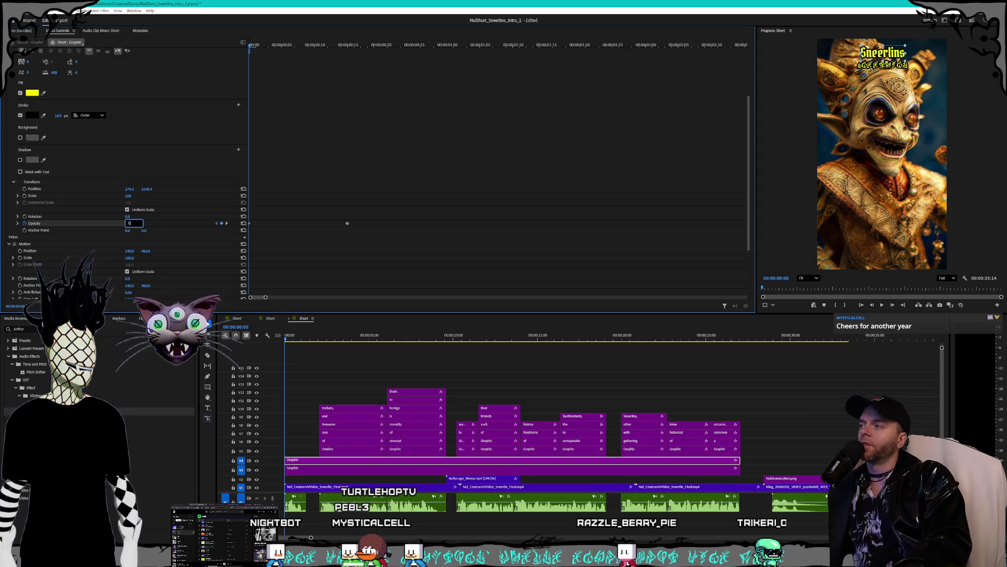
pyautogui.press('Return')
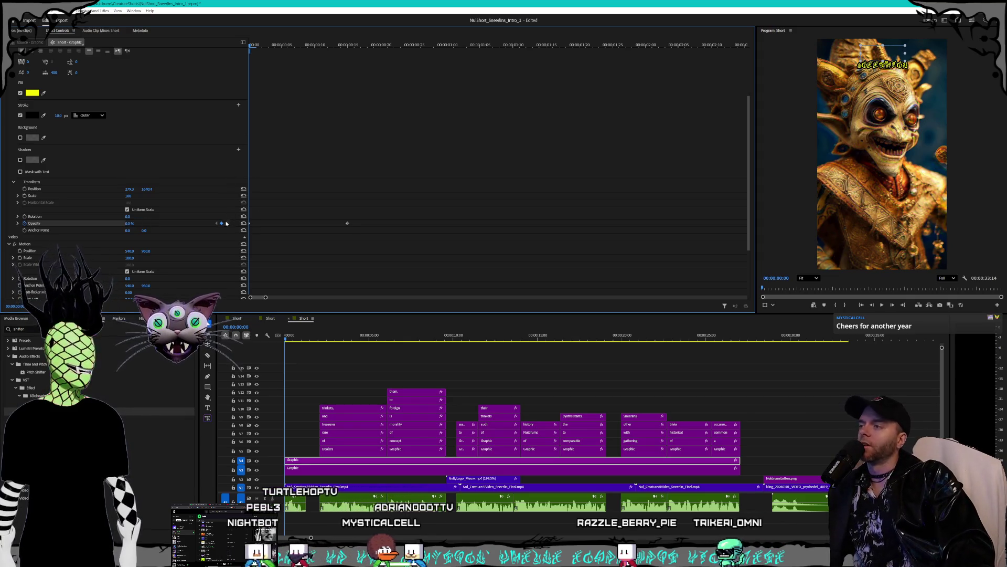
pyautogui.click(226, 224)
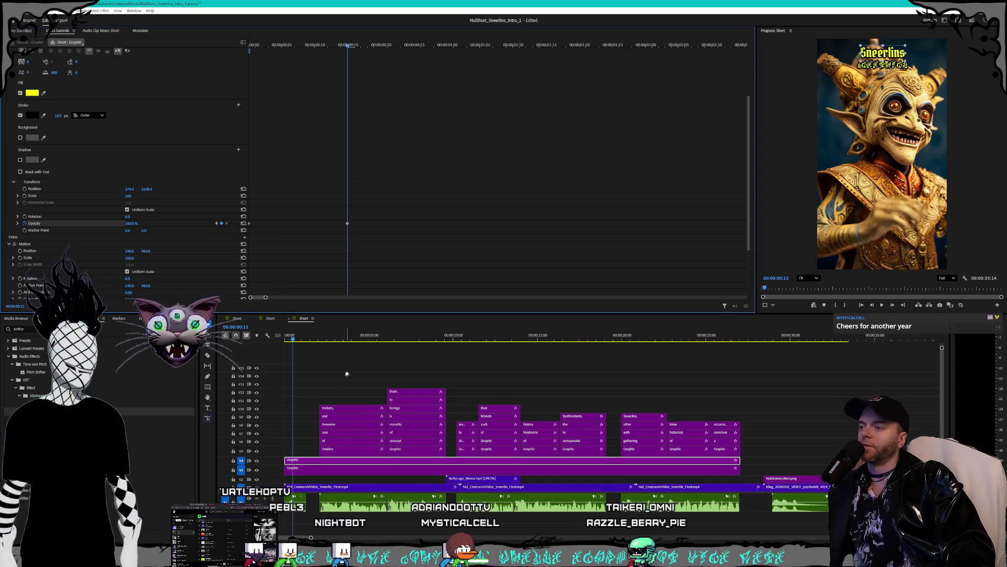
pyautogui.click(347, 469)
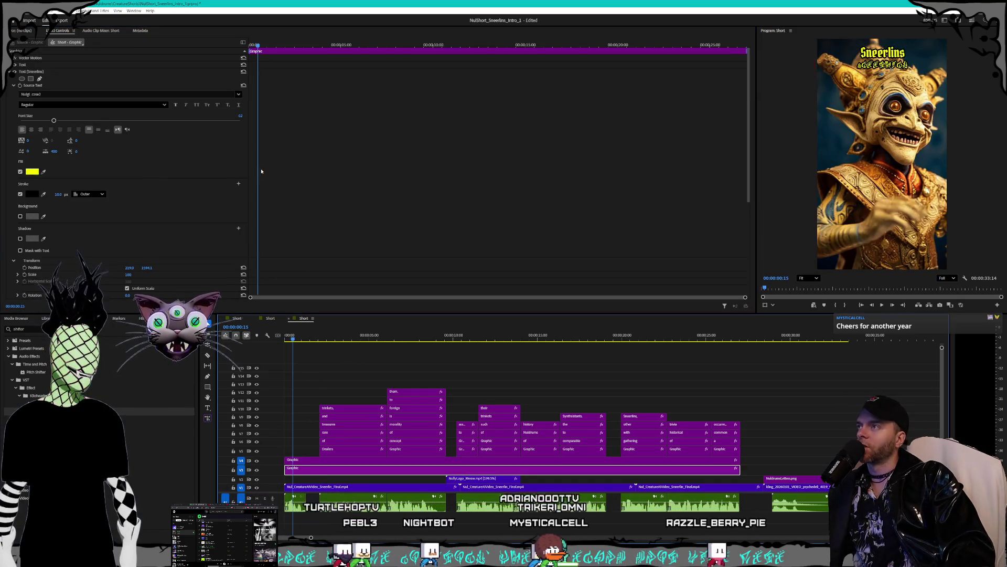
# Return to the sequence start and bring the title graphic's Motion and Opacity settings into view
pyautogui.press('Home')
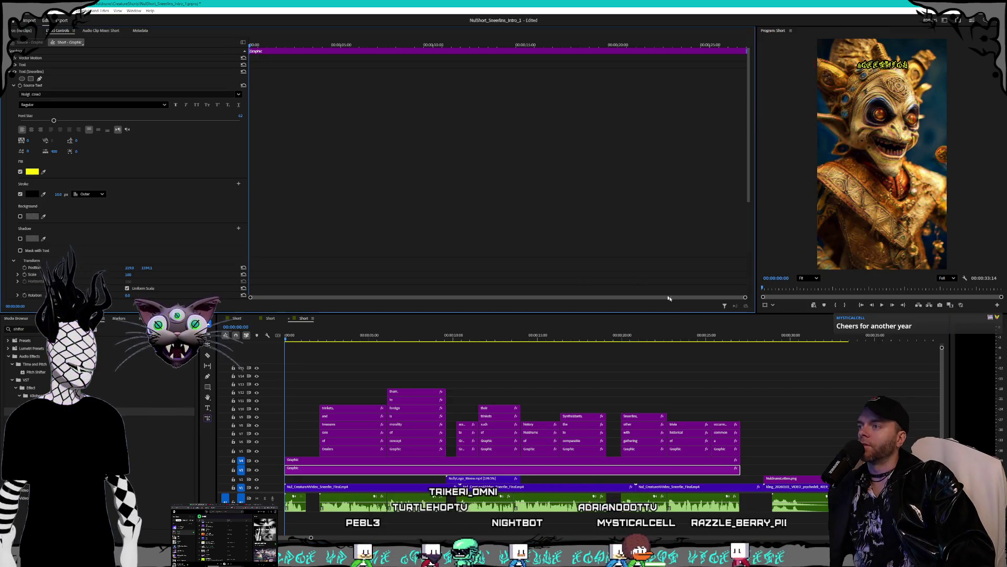
pyautogui.scroll(3, 594, 297)
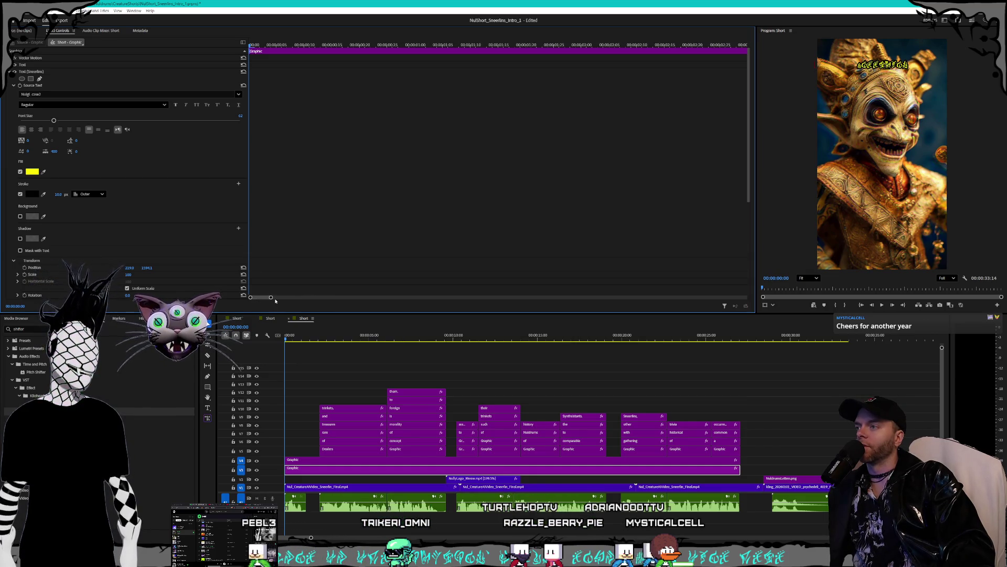
pyautogui.moveTo(271, 299); pyautogui.dragTo(268, 298)
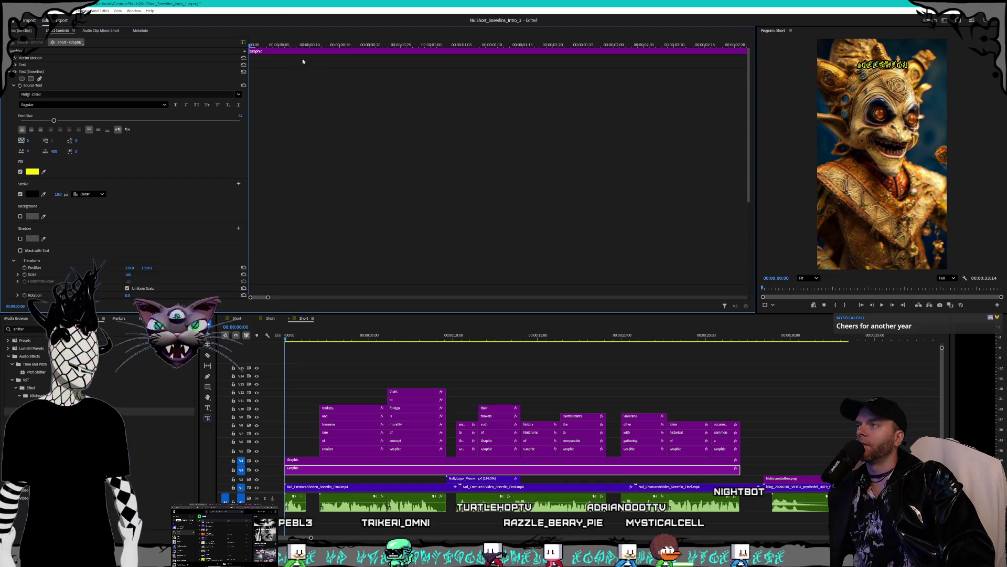
pyautogui.scroll(-5, 214, 204)
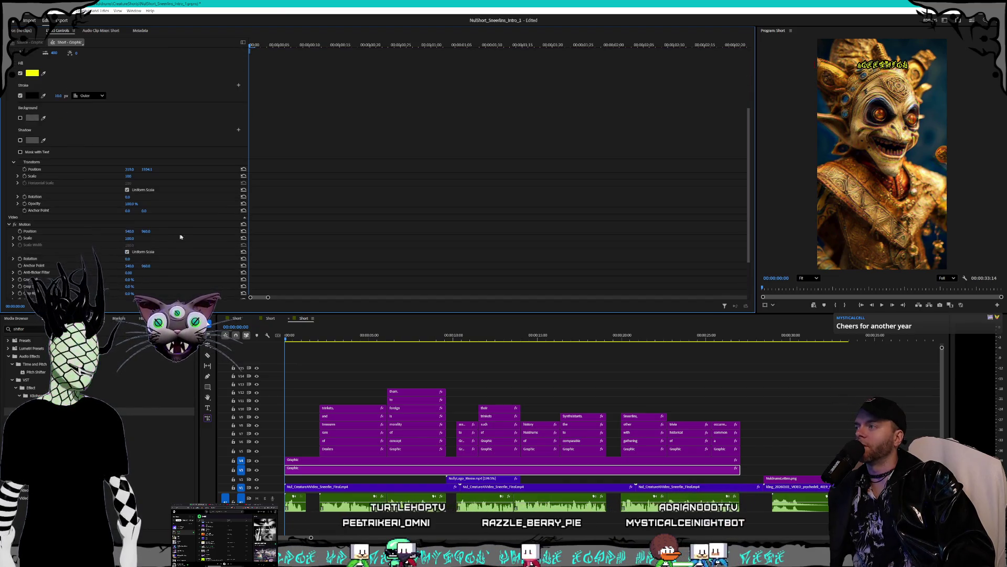
# Keyframe the second title's Opacity at 100% at 00:00:00:20 and 0% at 00:00:00:00
pyautogui.scroll(-1, 183, 235)
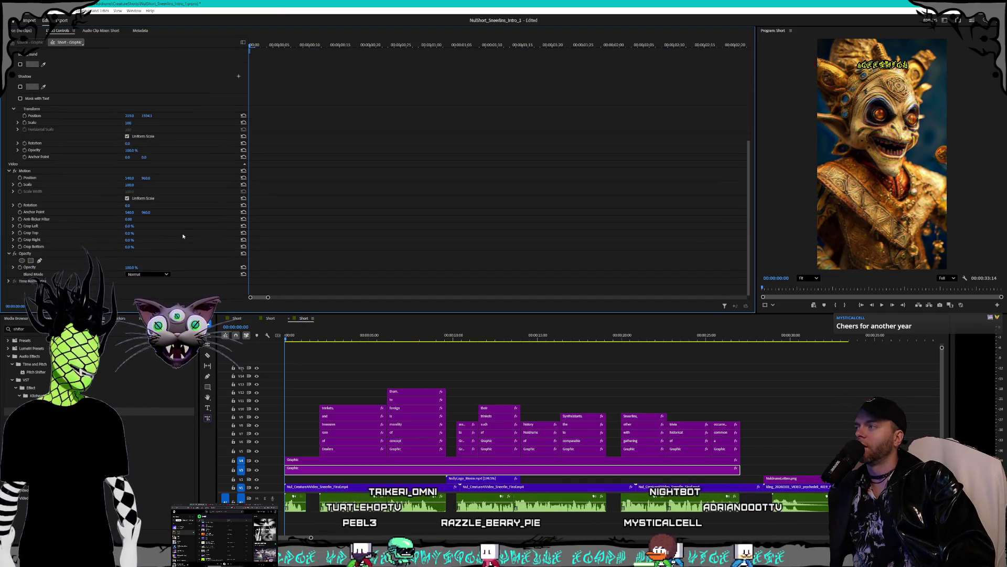
pyautogui.click(20, 268)
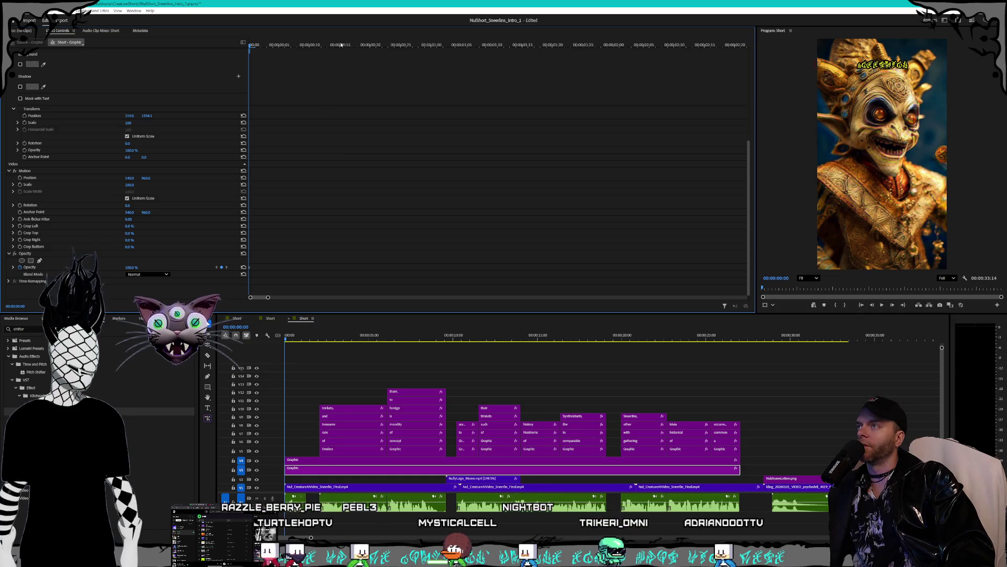
pyautogui.click(371, 46)
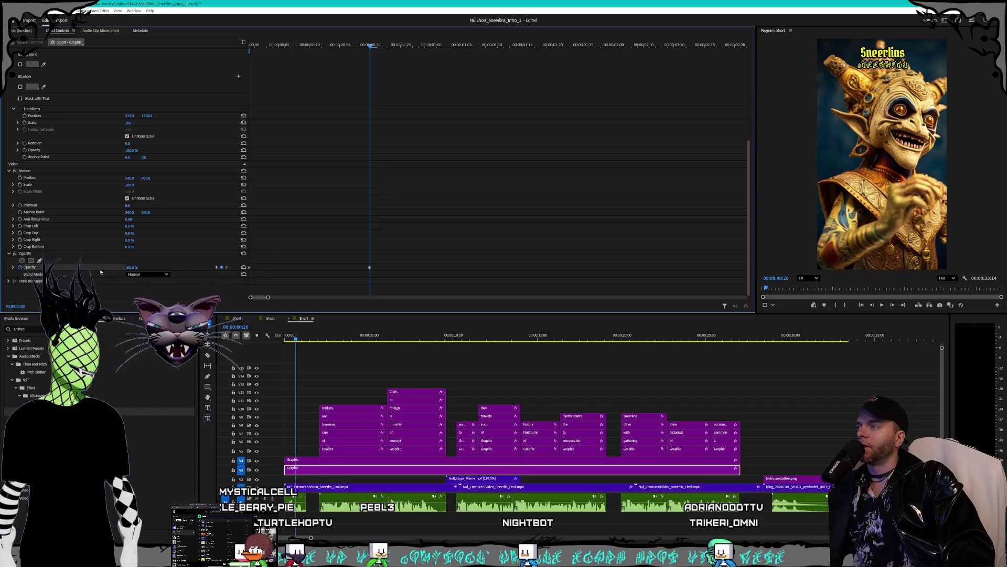
pyautogui.click(216, 268)
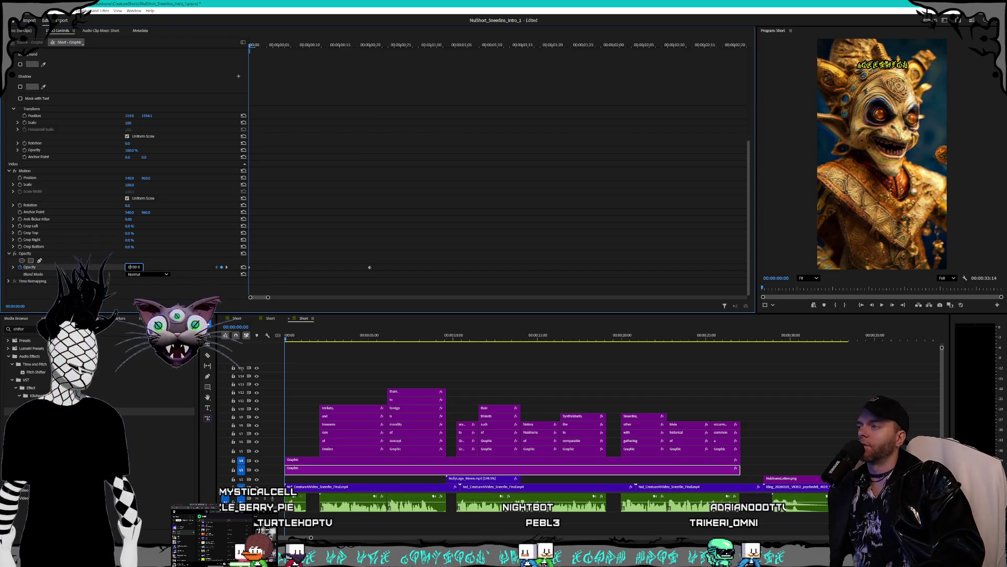
pyautogui.press('End')
pyautogui.press('BackSpace')
pyautogui.press('BackSpace')
pyautogui.press('BackSpace')
pyautogui.press('BackSpace')
pyautogui.press('BackSpace')
pyautogui.press('Return')
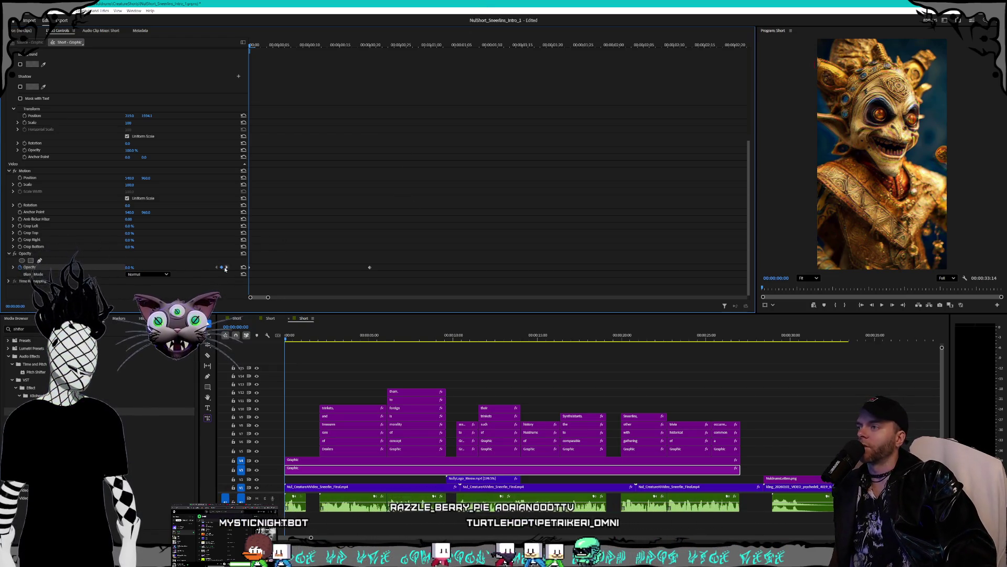
# Check the opacity keyframes and play back the title fade-in
pyautogui.click(226, 268)
pyautogui.click(215, 269)
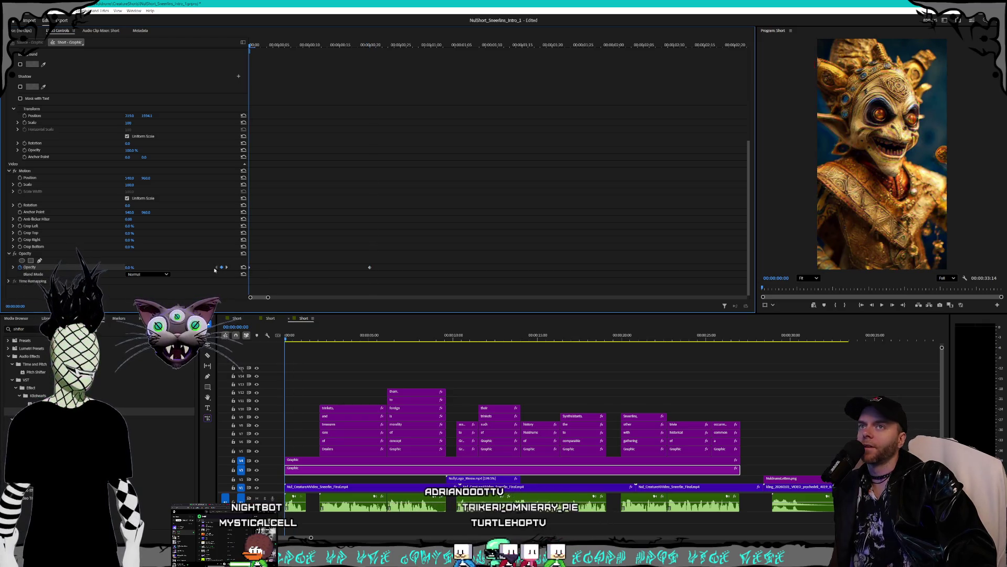
pyautogui.press('space')
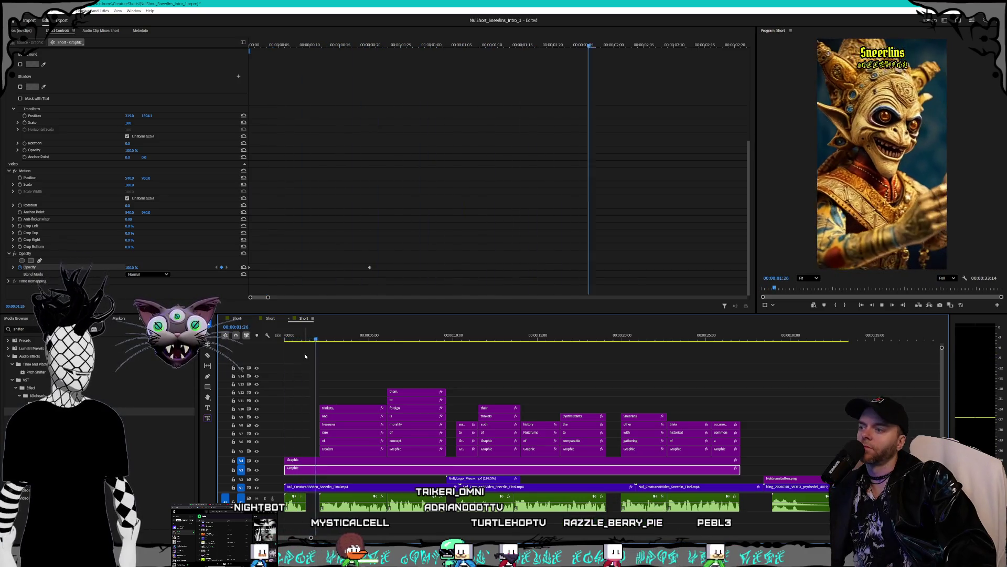
pyautogui.press('space')
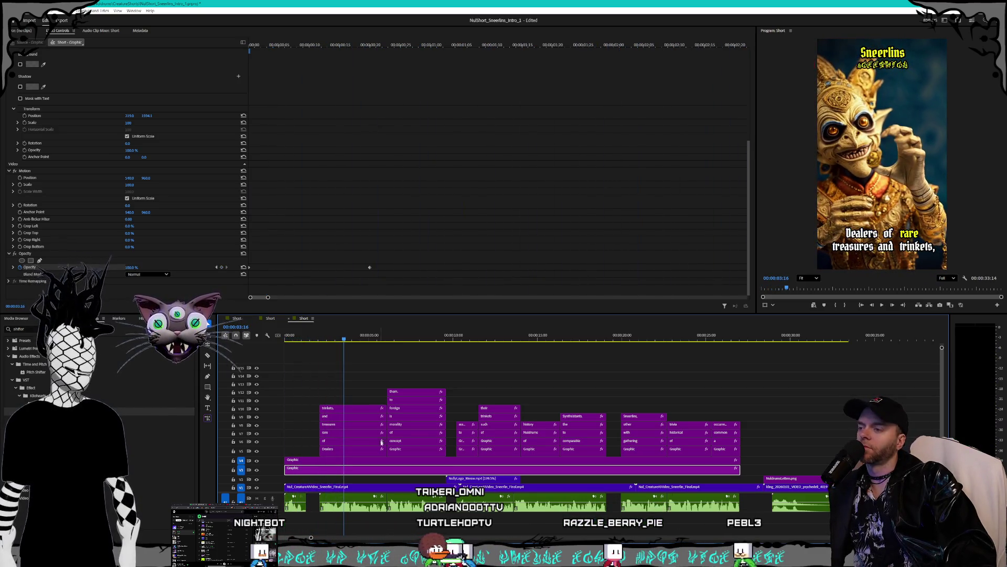
# Trim the V3 and V4 title graphic clips to end at 00:00:01:15
pyautogui.click(733, 463)
pyautogui.moveTo(737, 459); pyautogui.dragTo(314, 461)
pyautogui.scroll(1, 304, 406)
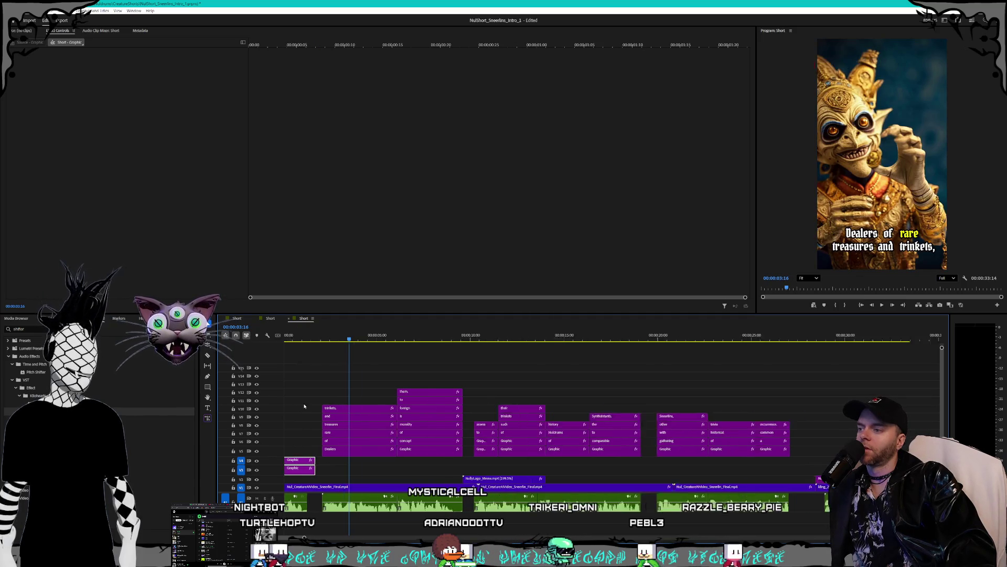
pyautogui.scroll(4, 304, 406)
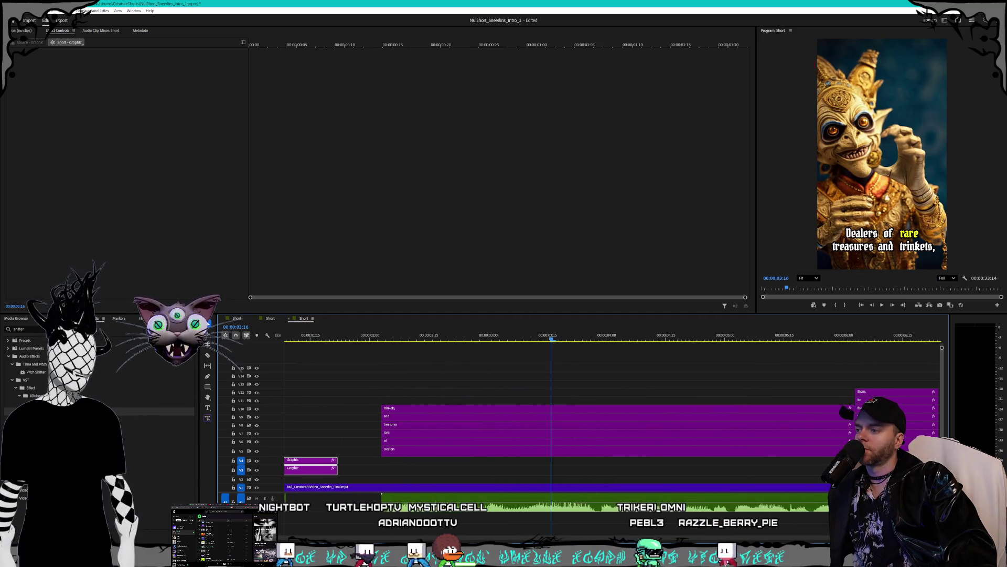
pyautogui.scroll(3, 489, 448)
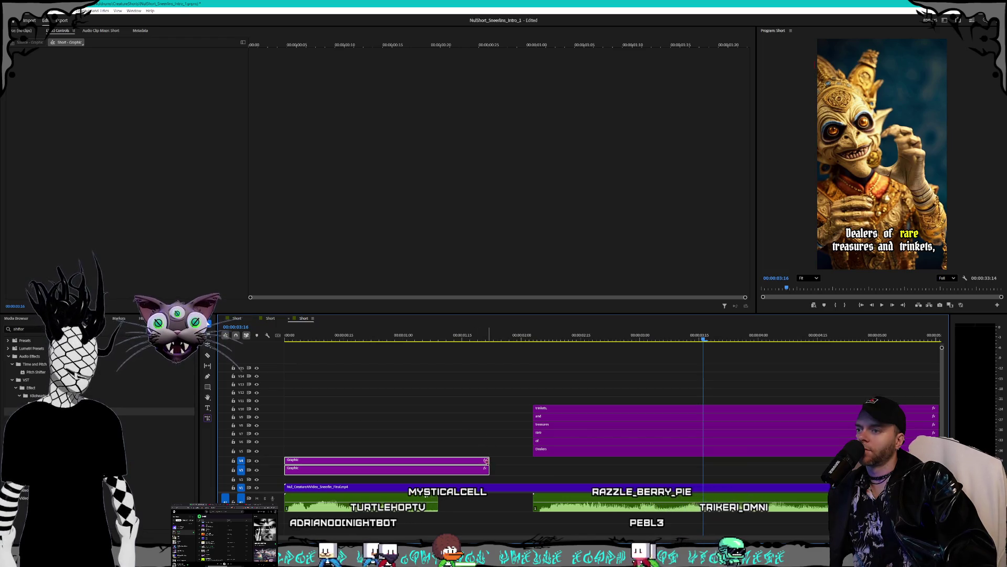
pyautogui.click(463, 339)
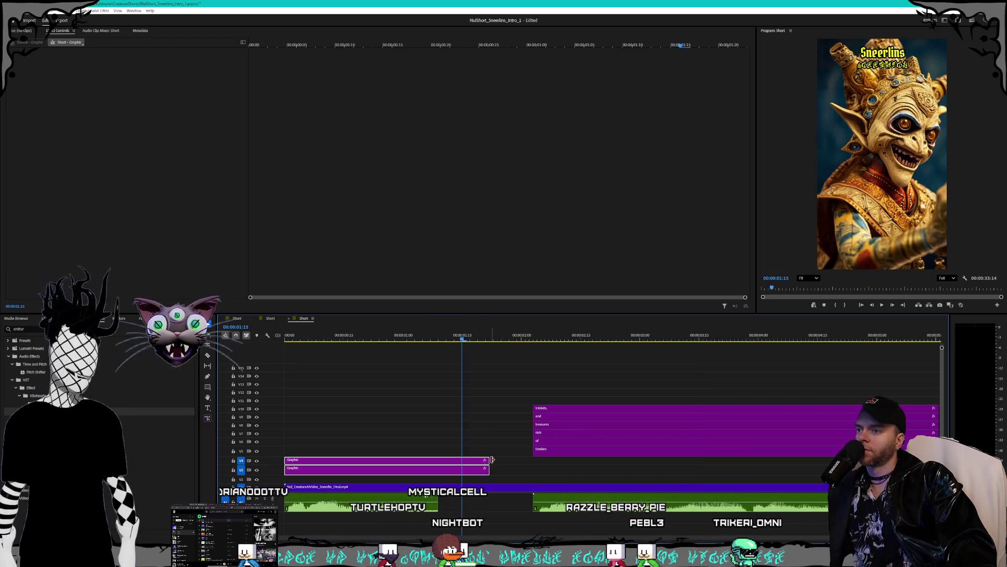
pyautogui.press('w')
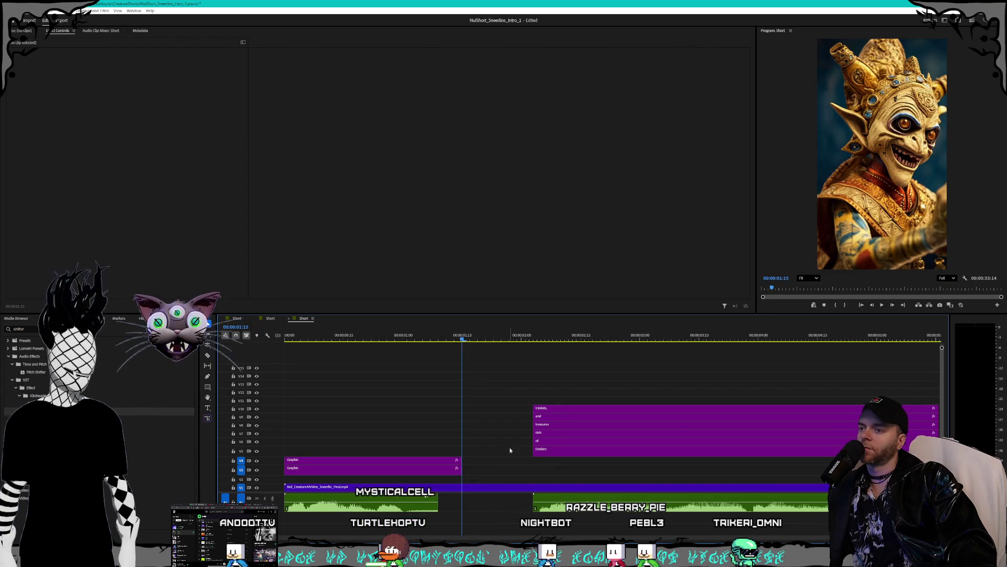
# Move all caption clips to start at 00:00:01:15, right where the title ends, then deselect
pyautogui.scroll(-5, 511, 482)
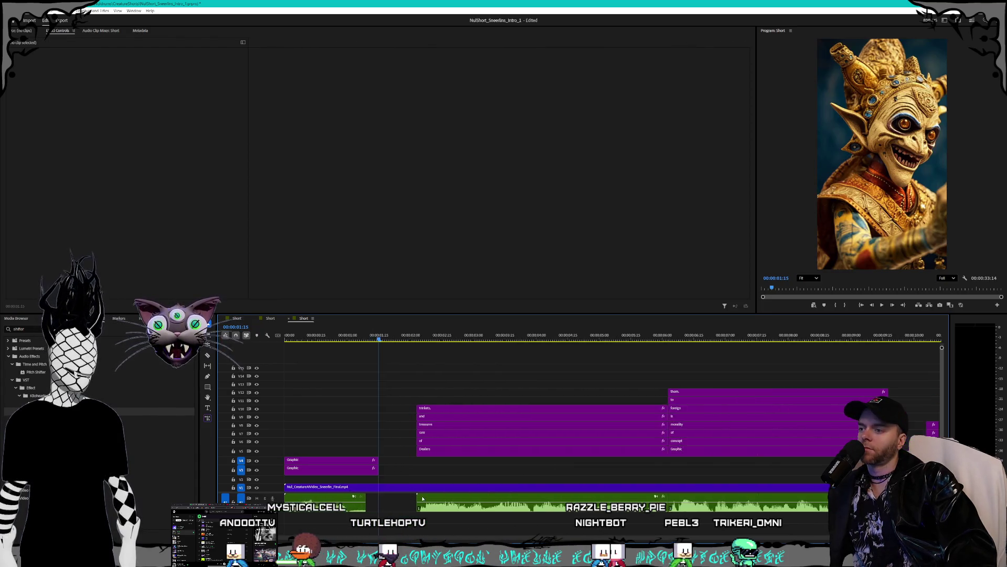
pyautogui.scroll(-8, 416, 486)
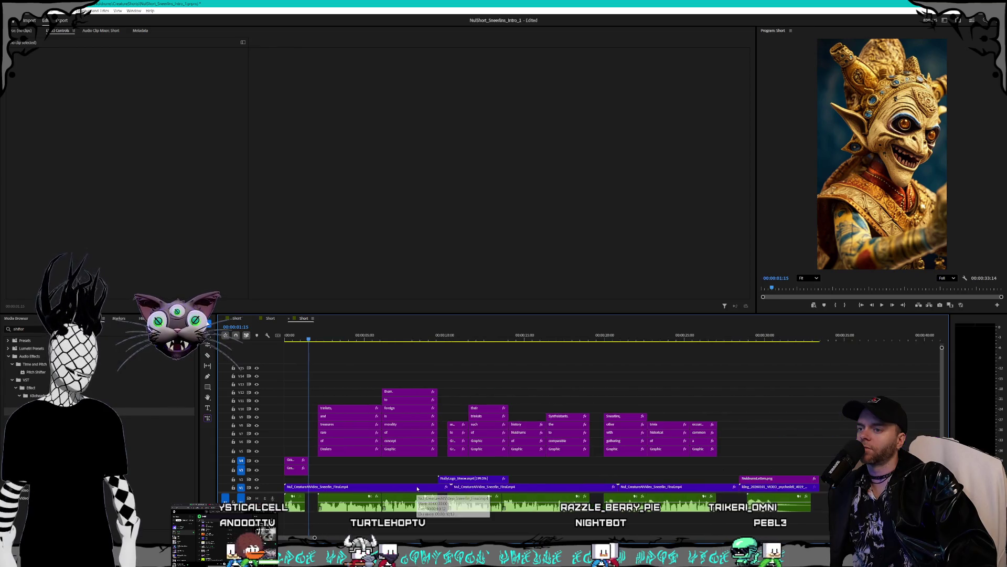
pyautogui.moveTo(346, 378)
pyautogui.mouseDown()
pyautogui.moveTo(545, 446)
pyautogui.moveTo(717, 461)
pyautogui.mouseUp()
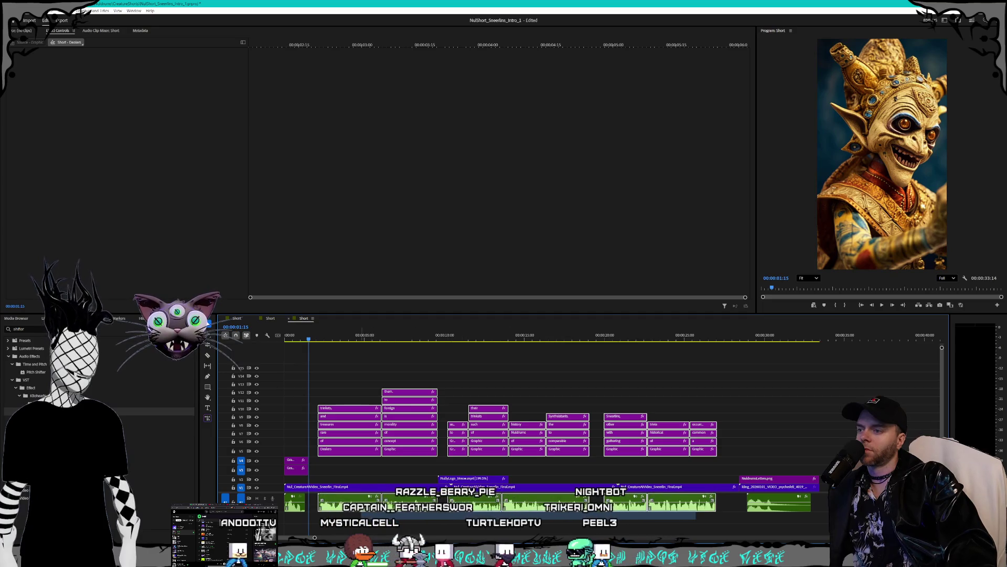
pyautogui.scroll(8, 346, 465)
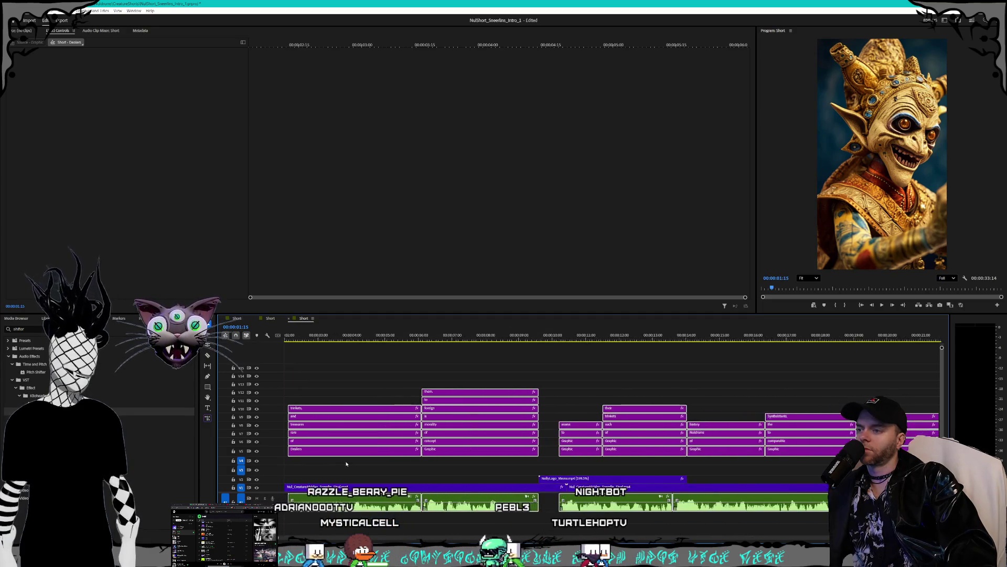
pyautogui.scroll(3, 346, 465)
pyautogui.moveTo(332, 455)
pyautogui.mouseDown()
pyautogui.moveTo(402, 456)
pyautogui.moveTo(377, 456)
pyautogui.mouseUp()
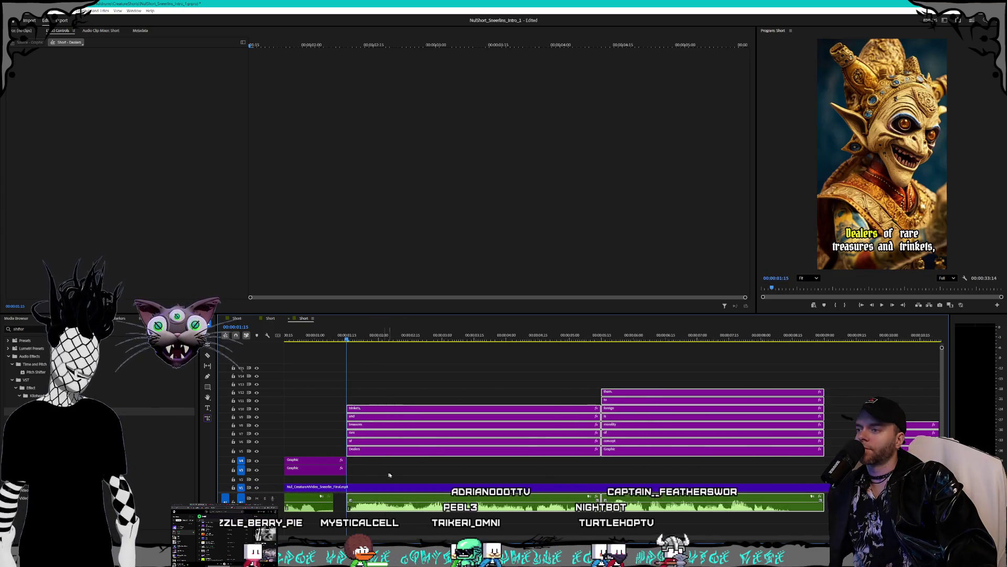
pyautogui.scroll(-5, 399, 470)
pyautogui.scroll(-2, 399, 470)
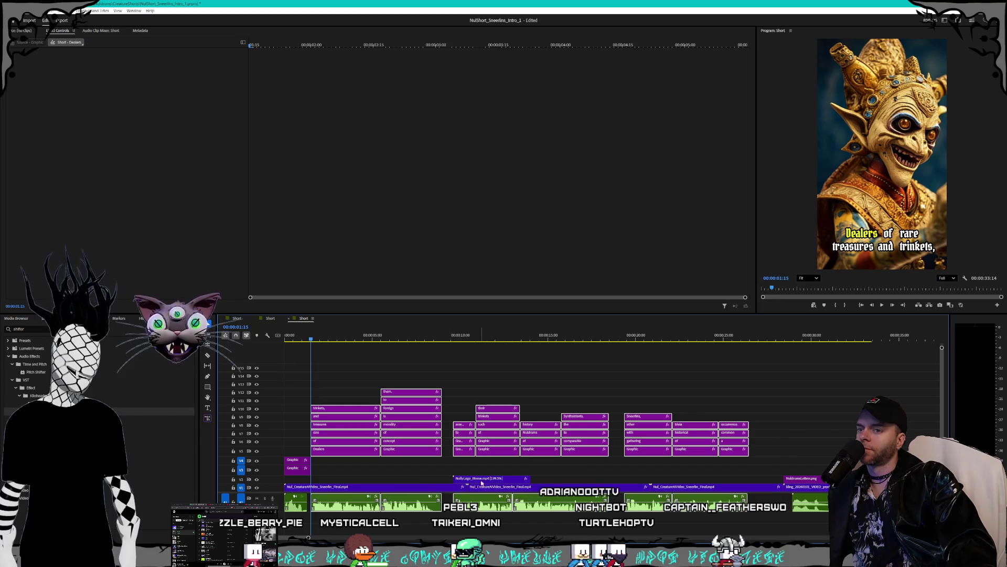
pyautogui.hotkey('ctrl', 'shift', 'a')
pyautogui.moveTo(729, 341); pyautogui.dragTo(875, 339)
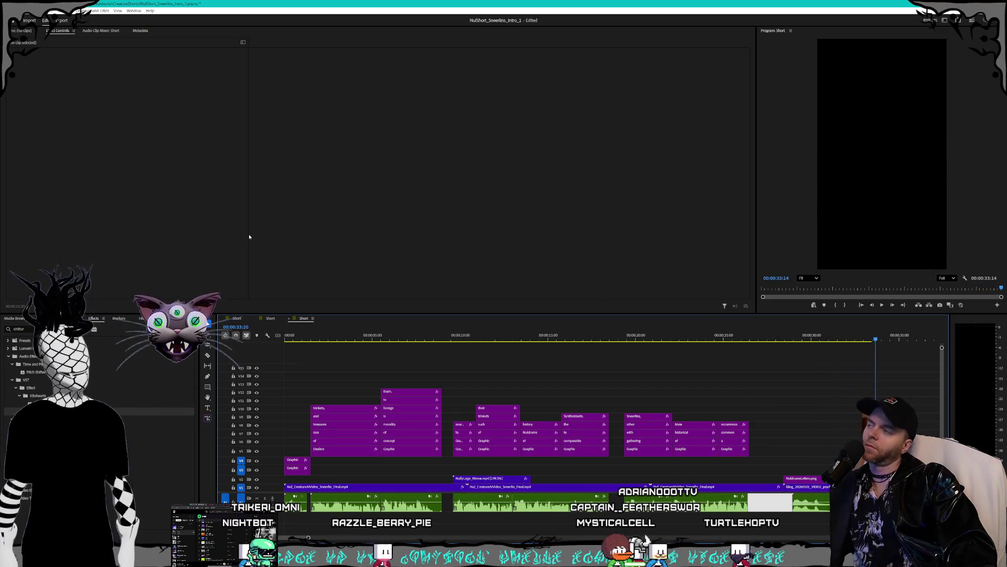
# Save the Sneerlins intro project from the File menu, leaving no unsaved edits
pyautogui.hotkey('alt', 'f')
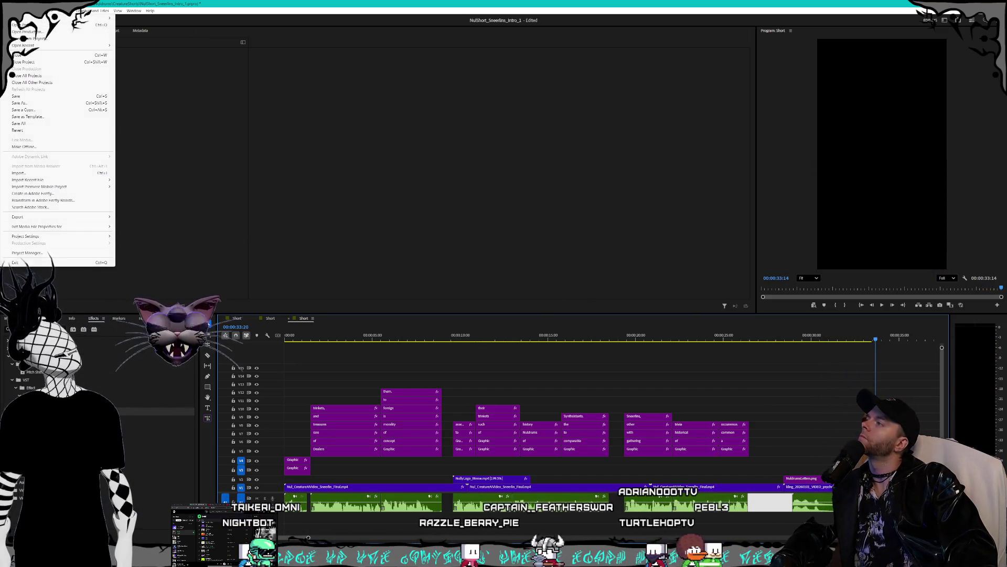
pyautogui.click(20, 96)
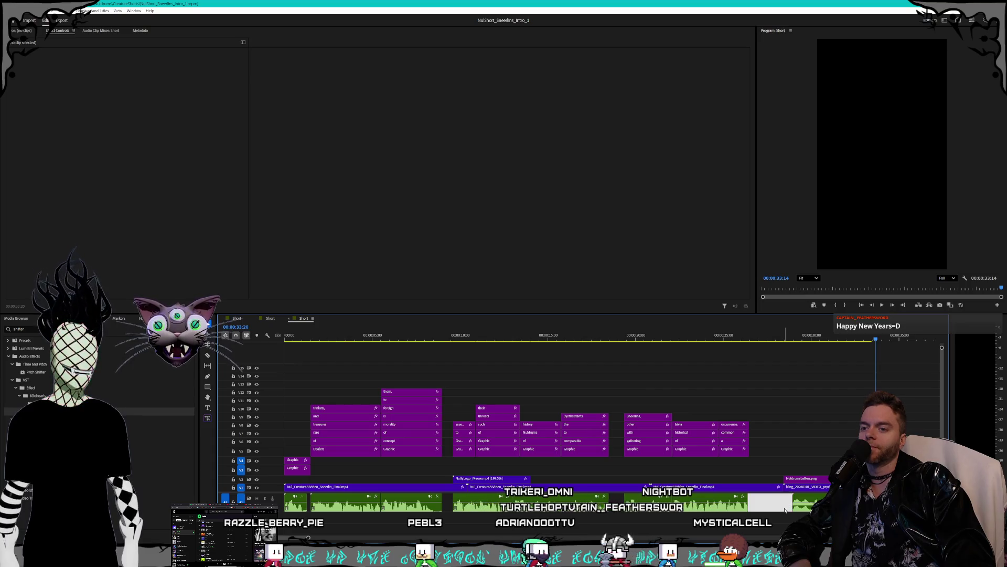
pyautogui.click(778, 506)
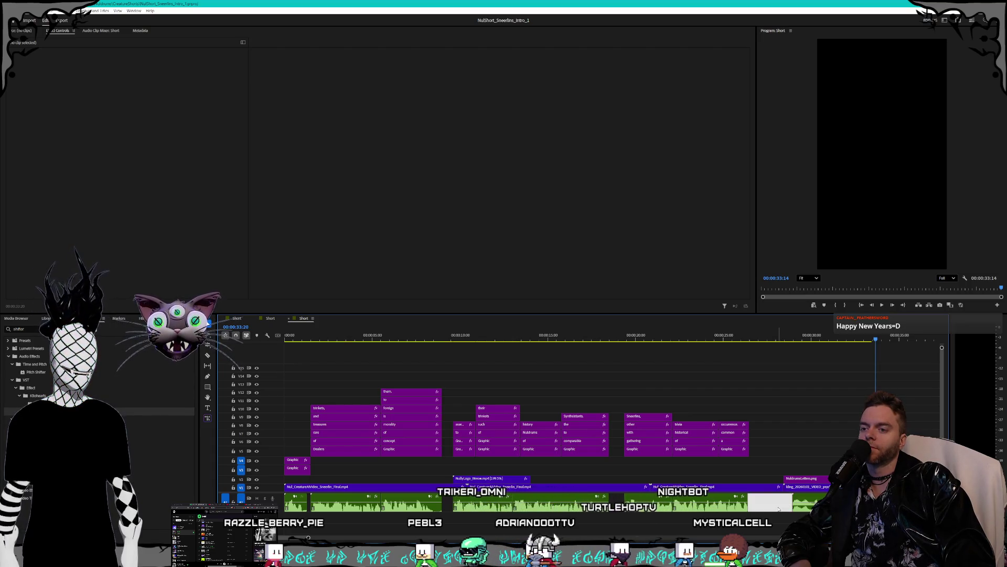
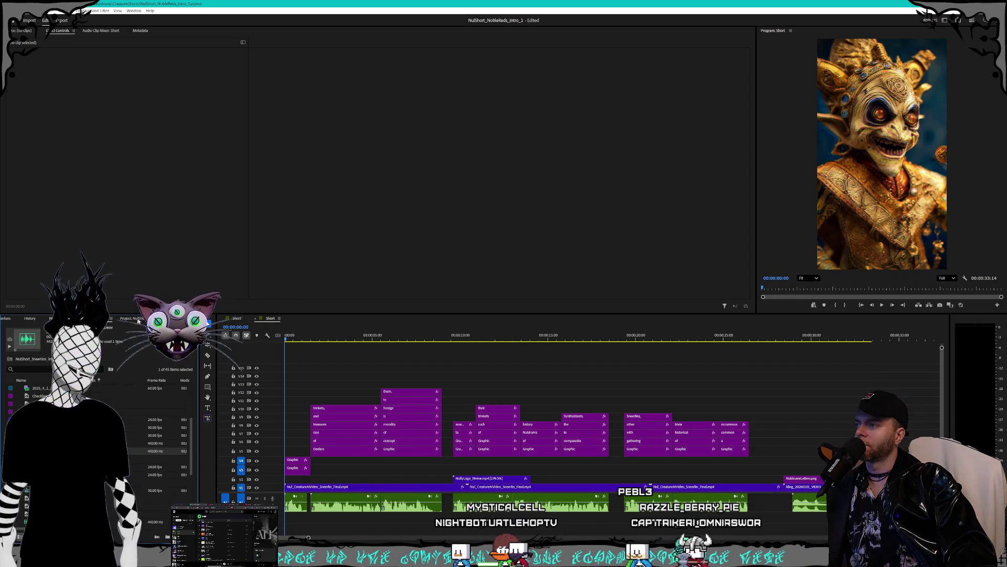
# Preview the Sneerlins short by scrubbing through its timeline
pyautogui.press('`')
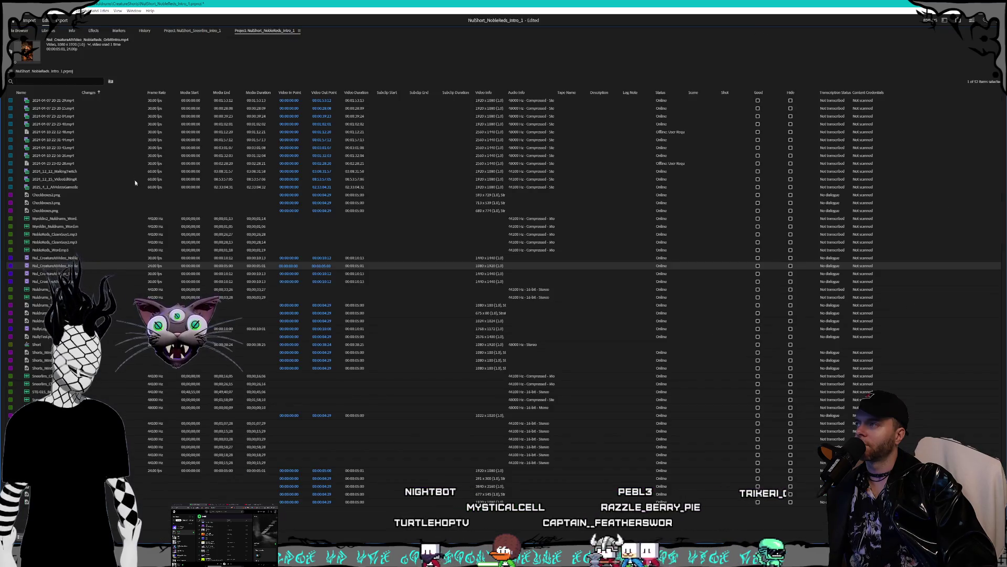
pyautogui.press('`')
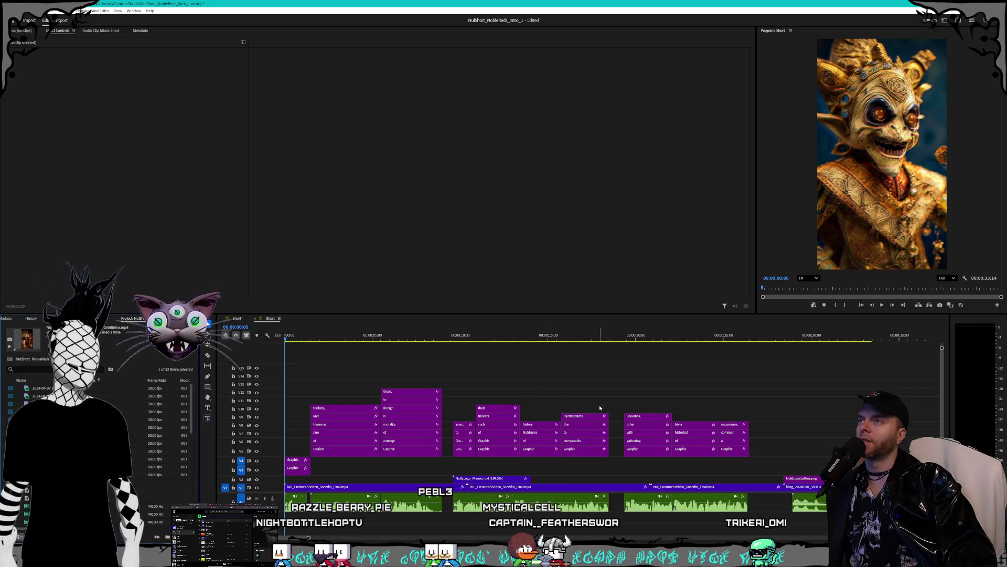
pyautogui.moveTo(461, 342)
pyautogui.mouseDown()
pyautogui.moveTo(522, 338)
pyautogui.moveTo(511, 337)
pyautogui.mouseUp()
pyautogui.moveTo(364, 342); pyautogui.dragTo(312, 340)
# Park the playhead on the Sneerlins title frame and bring the File Explorer AI folder forward
pyautogui.rightClick(93, 317)
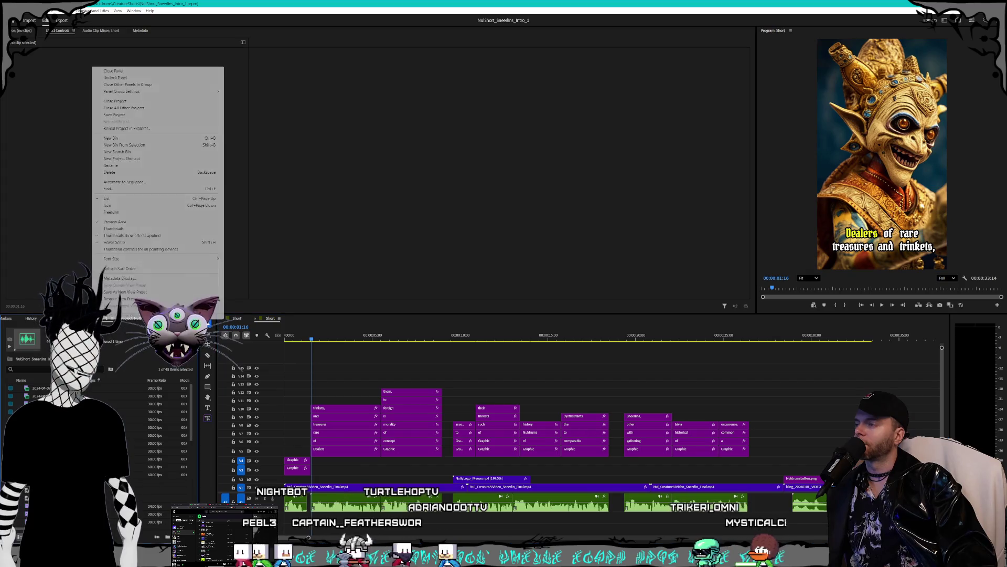
pyautogui.click(308, 335)
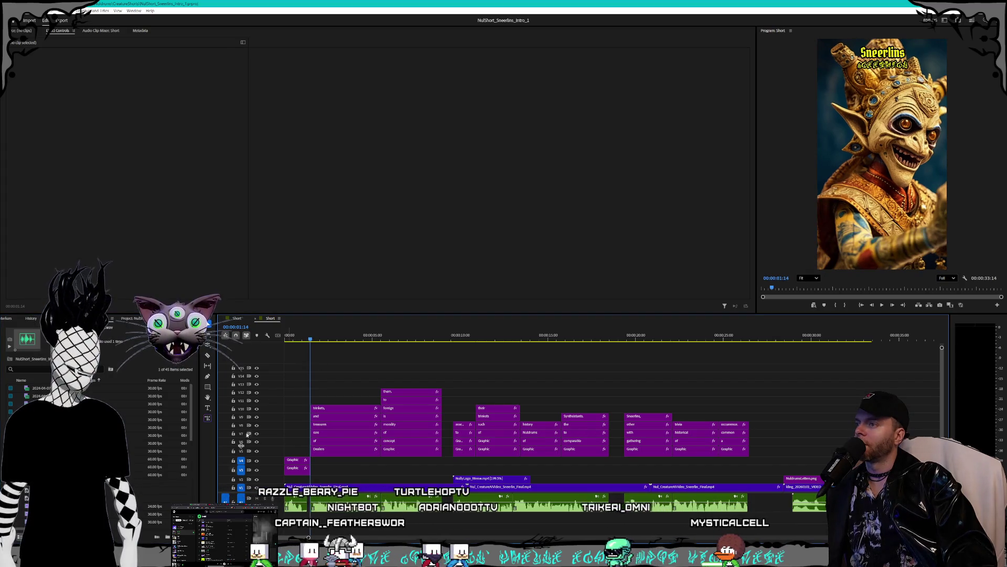
pyautogui.click(151, 499)
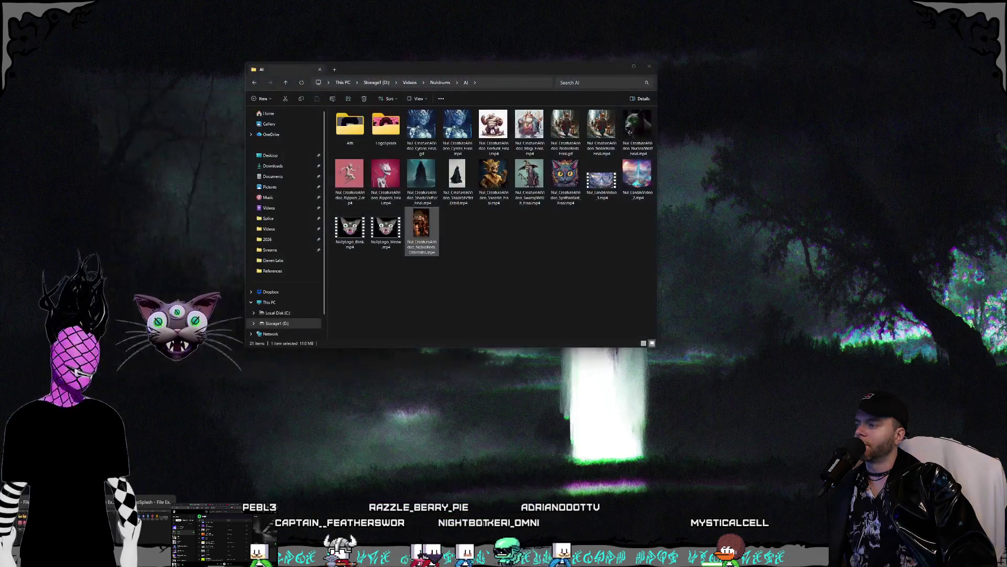
pyautogui.click(153, 503)
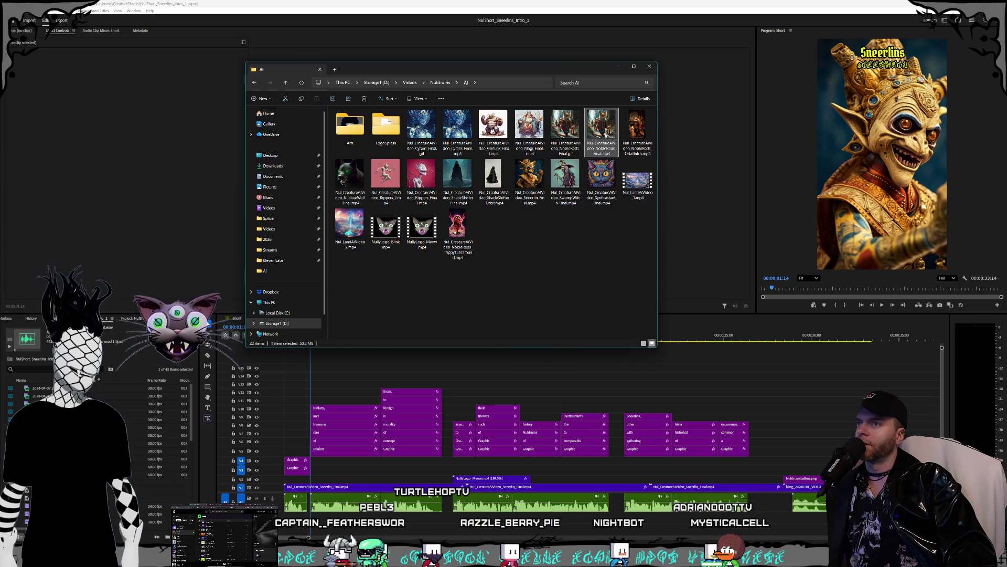
# Preview the NobleReds TrippyTurnaround video in Media Player, then return to Premiere
pyautogui.doubleClick(464, 237)
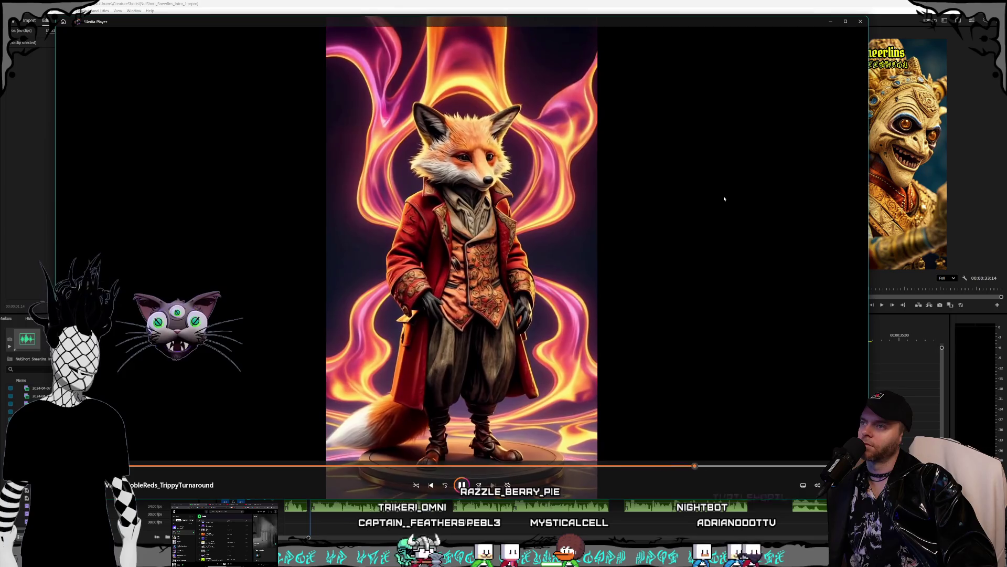
pyautogui.click(860, 22)
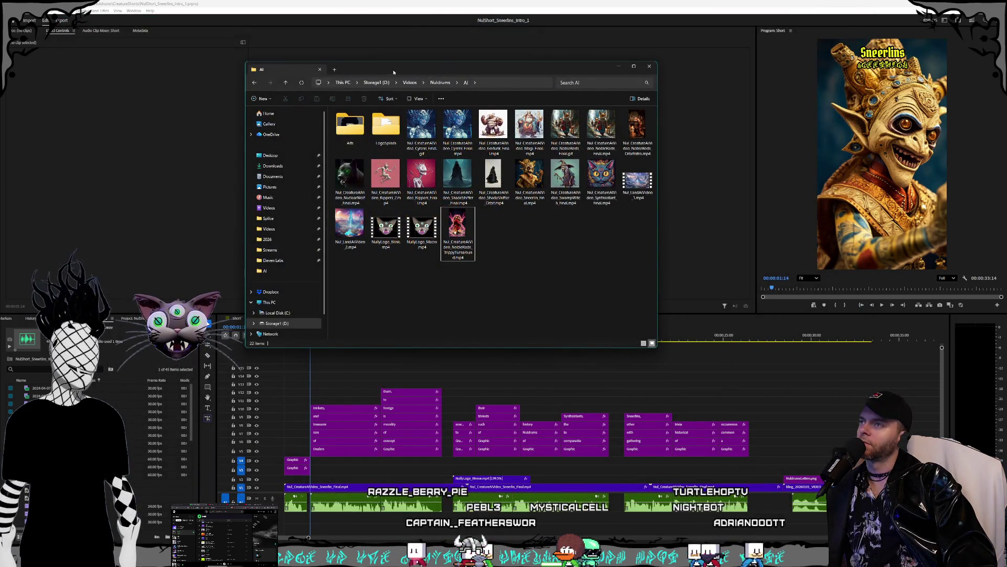
pyautogui.click(178, 3)
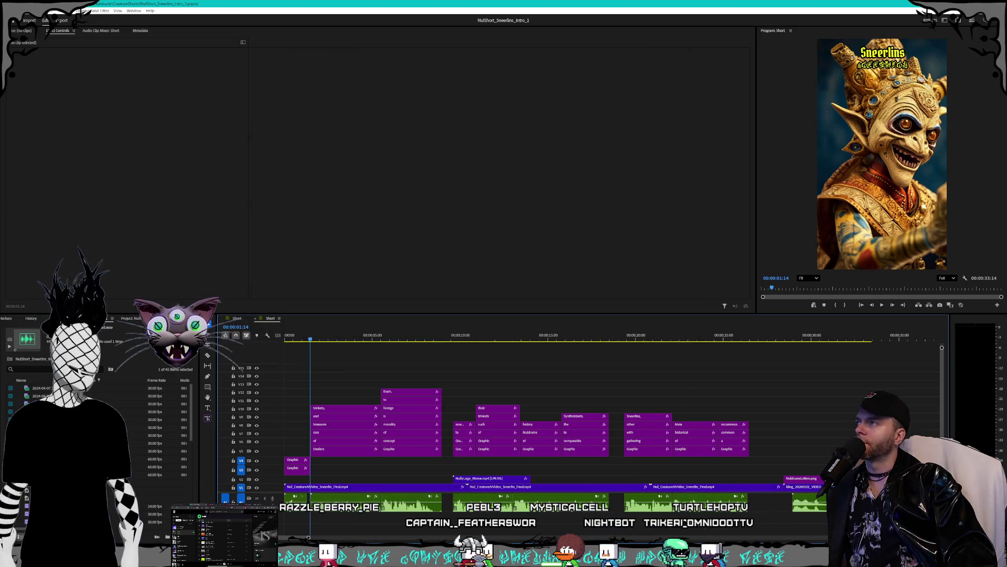
# Close the Sneerlins project from the File menu
pyautogui.hotkey('alt', 'f')
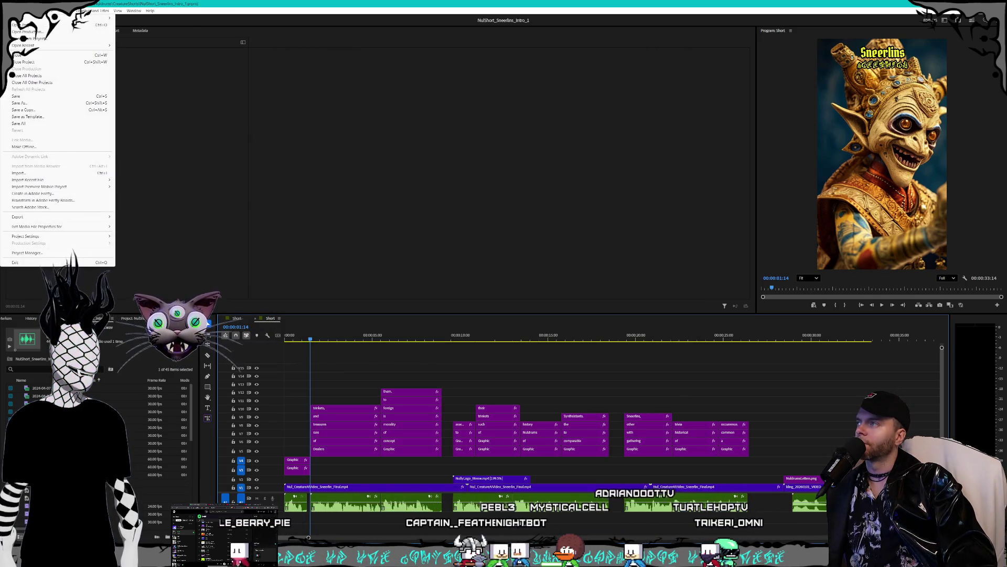
pyautogui.press('Escape')
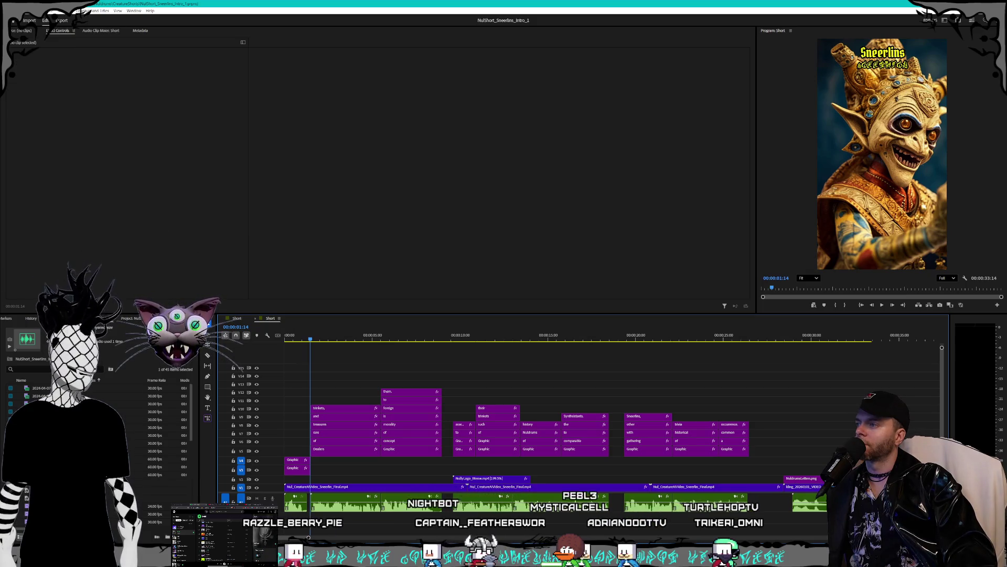
pyautogui.hotkey('alt', 'f')
pyautogui.press('Down')
pyautogui.press('Down')
pyautogui.press('Down')
pyautogui.press('Return')
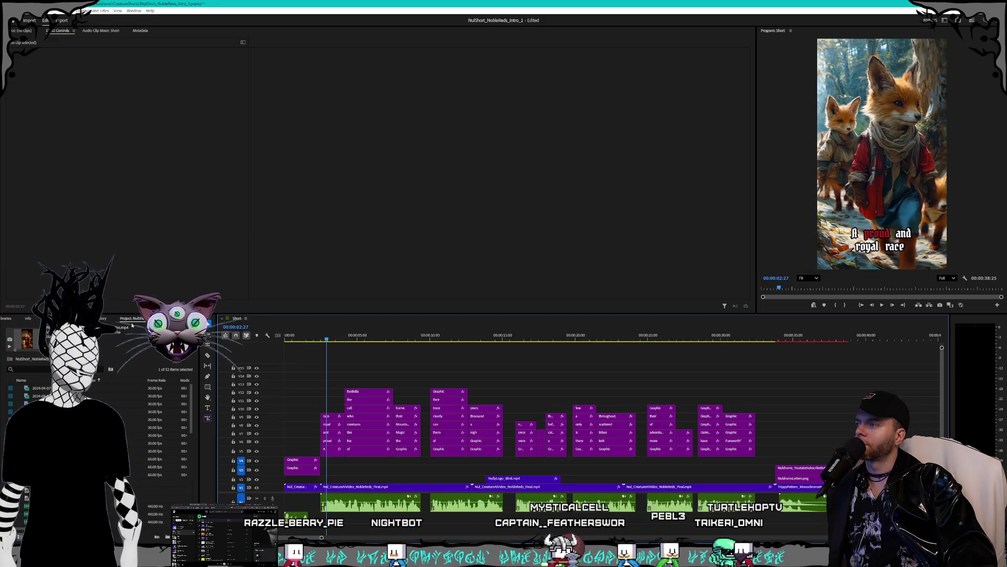
# Shorten the out point of the main NobleReds clip on V1
pyautogui.moveTo(350, 344)
pyautogui.mouseDown()
pyautogui.moveTo(652, 343)
pyautogui.moveTo(793, 356)
pyautogui.moveTo(743, 355)
pyautogui.mouseUp()
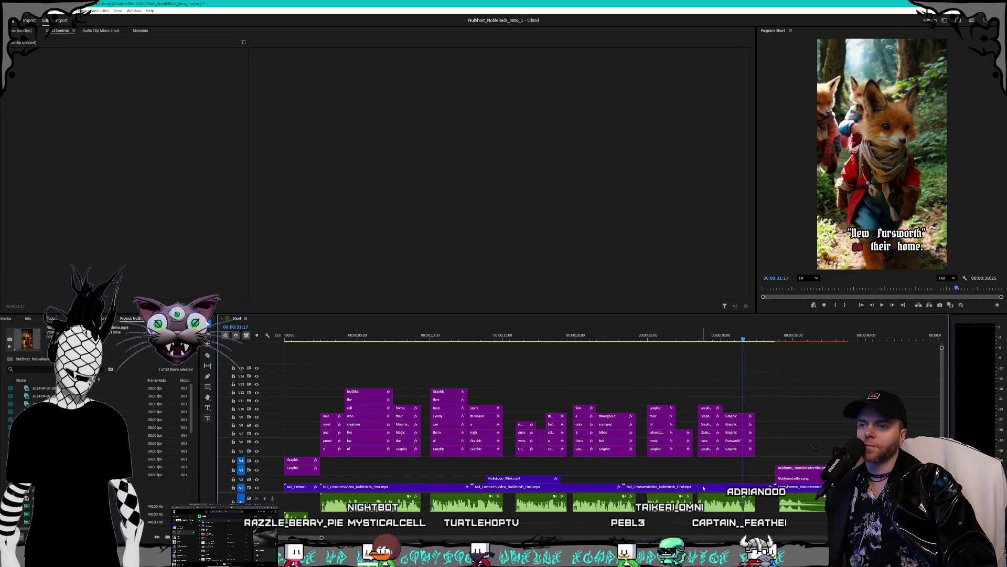
pyautogui.click(768, 488)
pyautogui.moveTo(768, 488); pyautogui.dragTo(681, 487)
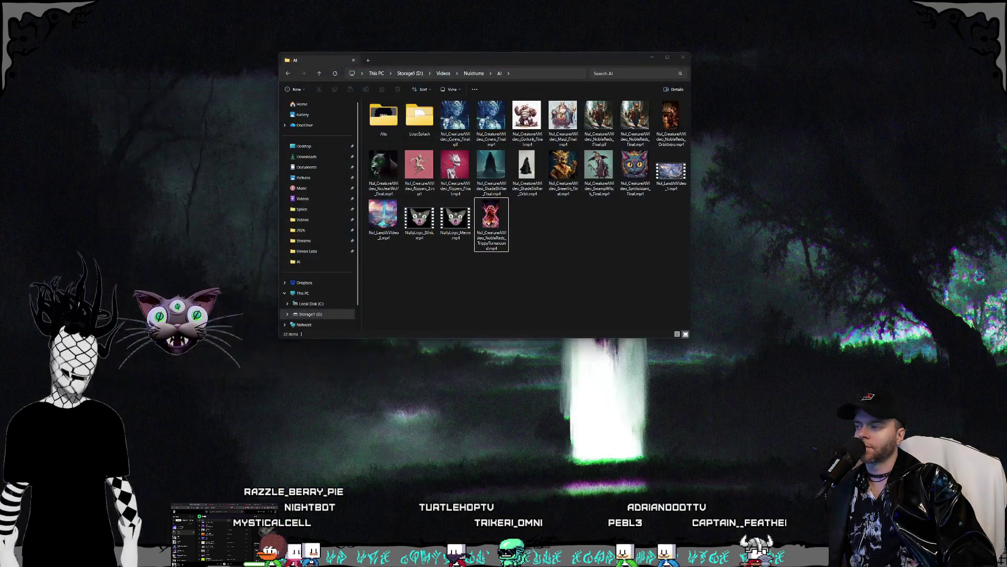
# Place TrippyTurnaround.mp4 on the timeline after the fox clips and extend the main clip's end slightly
pyautogui.click(496, 245)
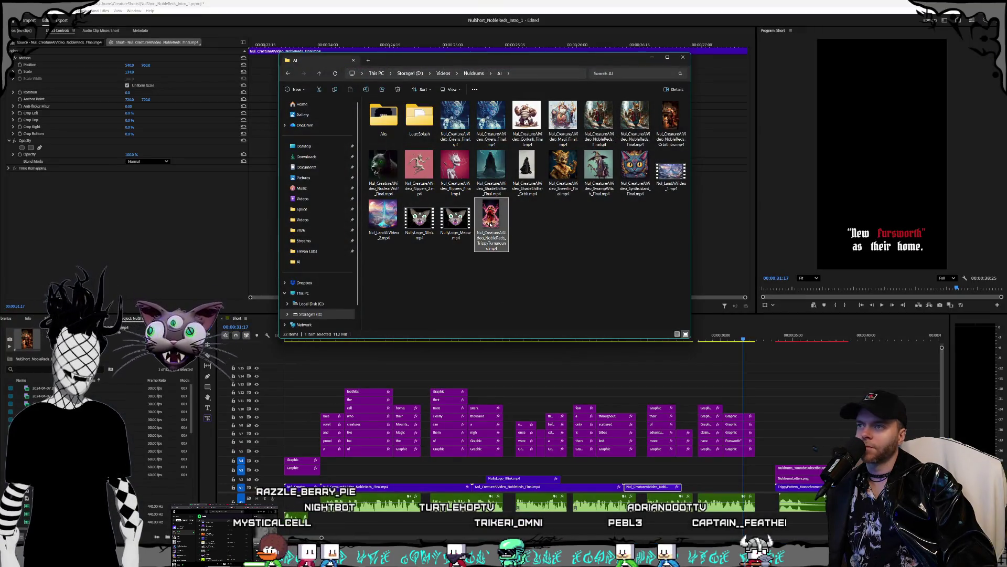
pyautogui.moveTo(491, 225); pyautogui.dragTo(718, 481)
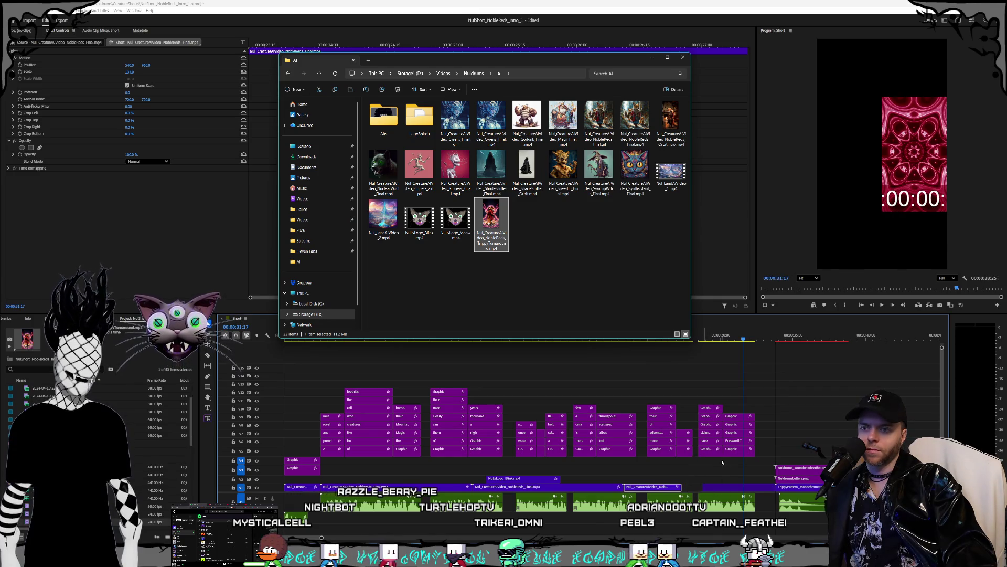
pyautogui.click(655, 489)
pyautogui.moveTo(681, 487); pyautogui.dragTo(702, 487)
# Play the short's ending from about 26 seconds
pyautogui.click(678, 338)
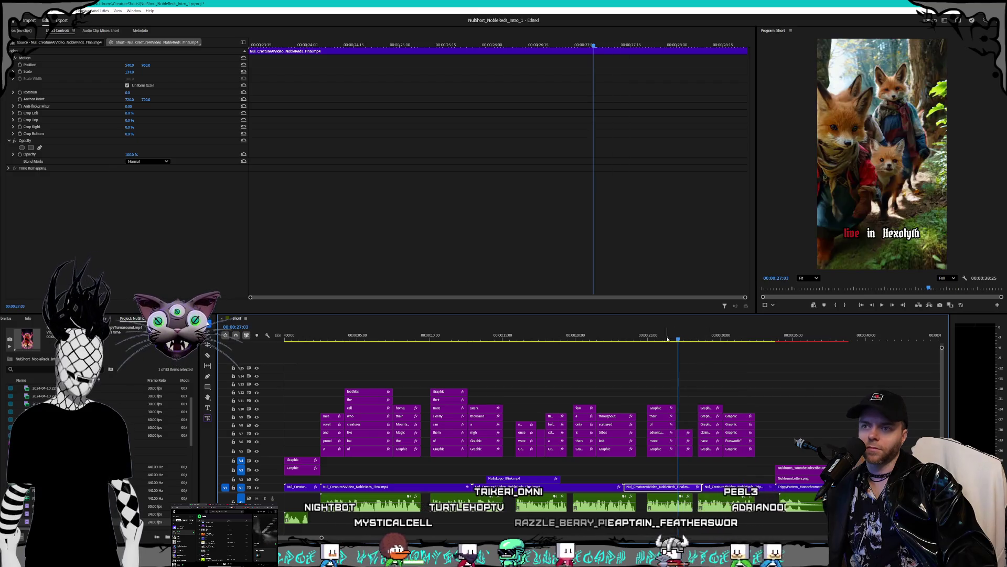
pyautogui.click(666, 337)
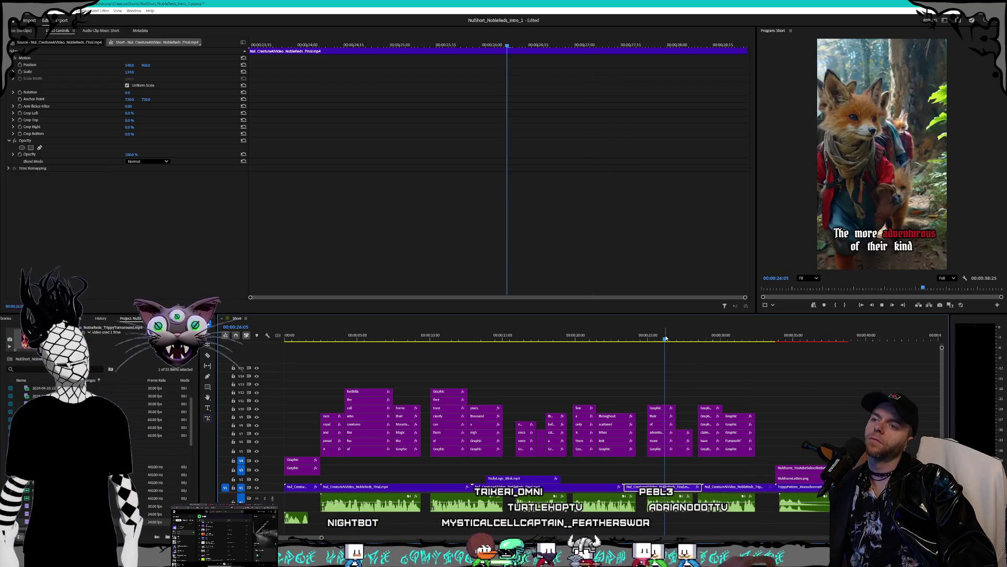
pyautogui.press('space')
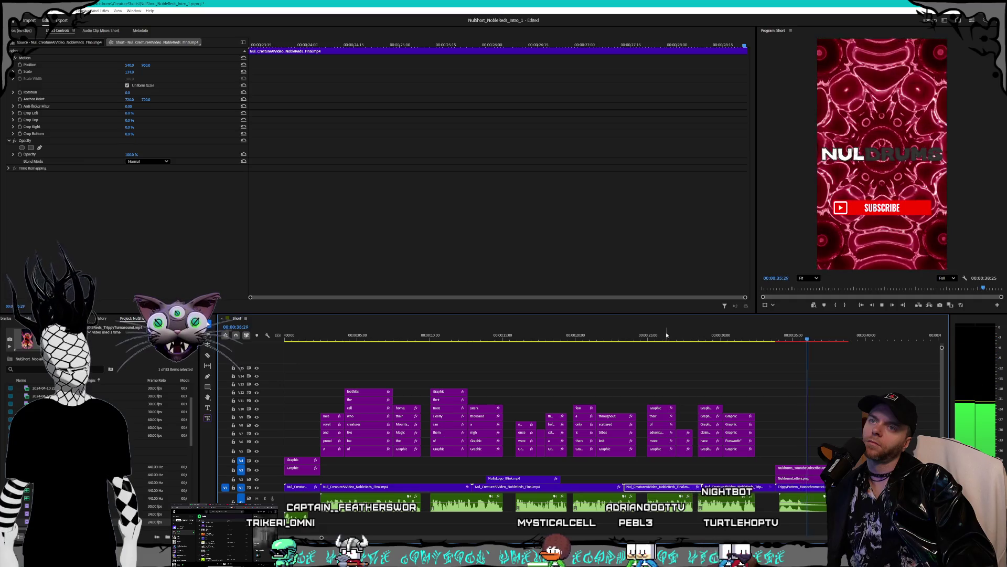
pyautogui.press('space')
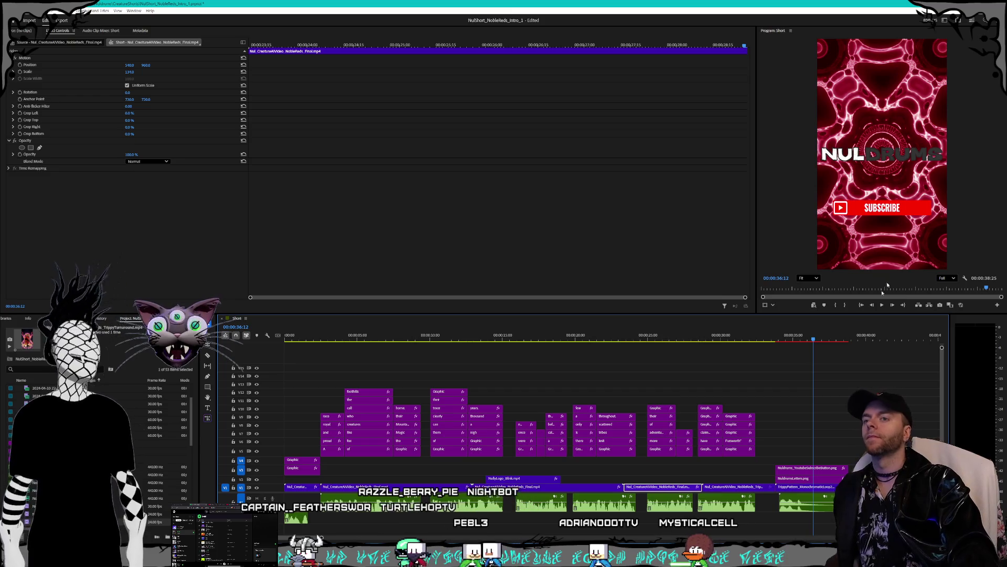
pyautogui.moveTo(782, 340)
pyautogui.mouseDown()
pyautogui.moveTo(809, 340)
pyautogui.moveTo(765, 341)
pyautogui.mouseUp()
pyautogui.click(784, 341)
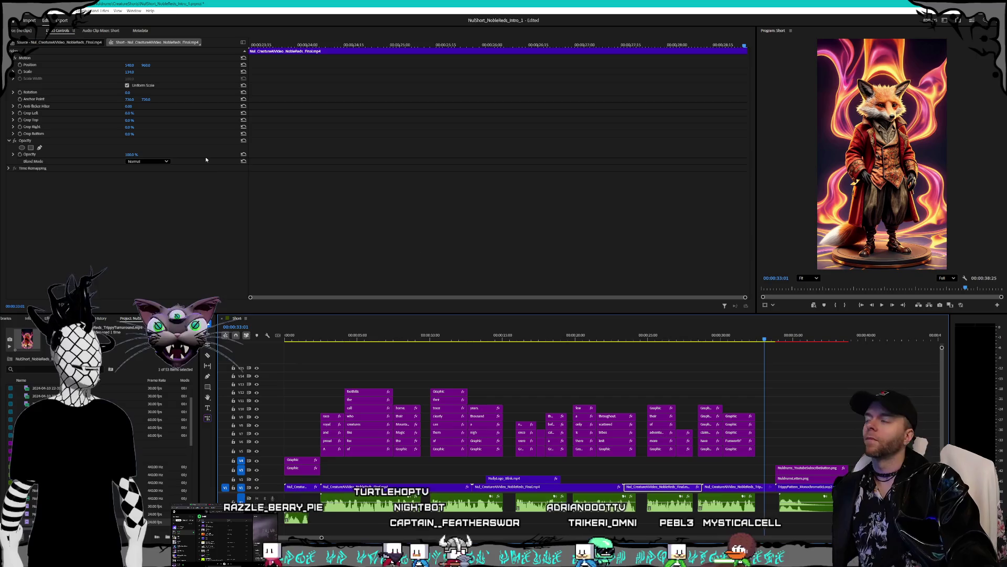
pyautogui.click(10, 10)
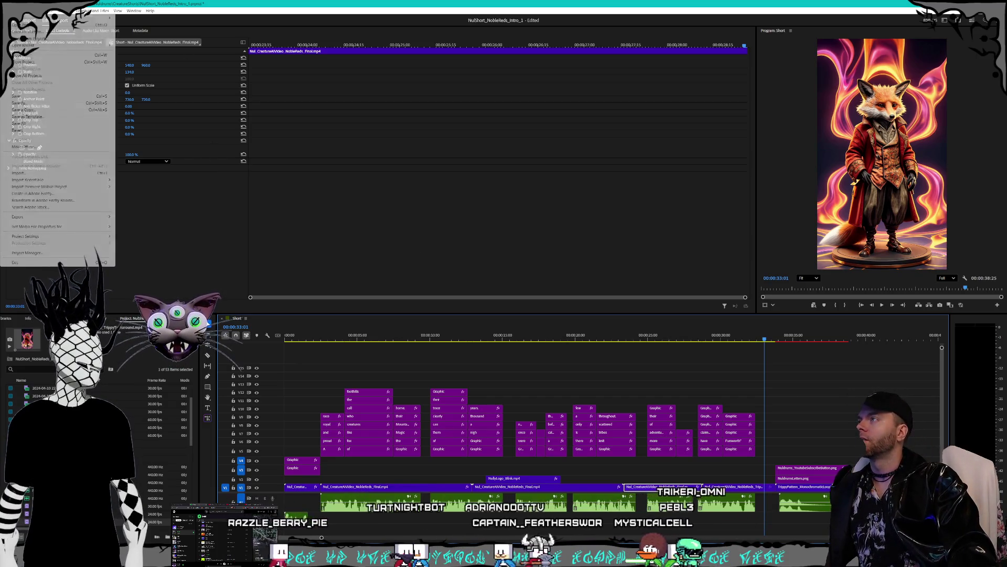
# Save NobleReds and open the TheMagi intro project, leaving the missing clip offline
pyautogui.click(21, 96)
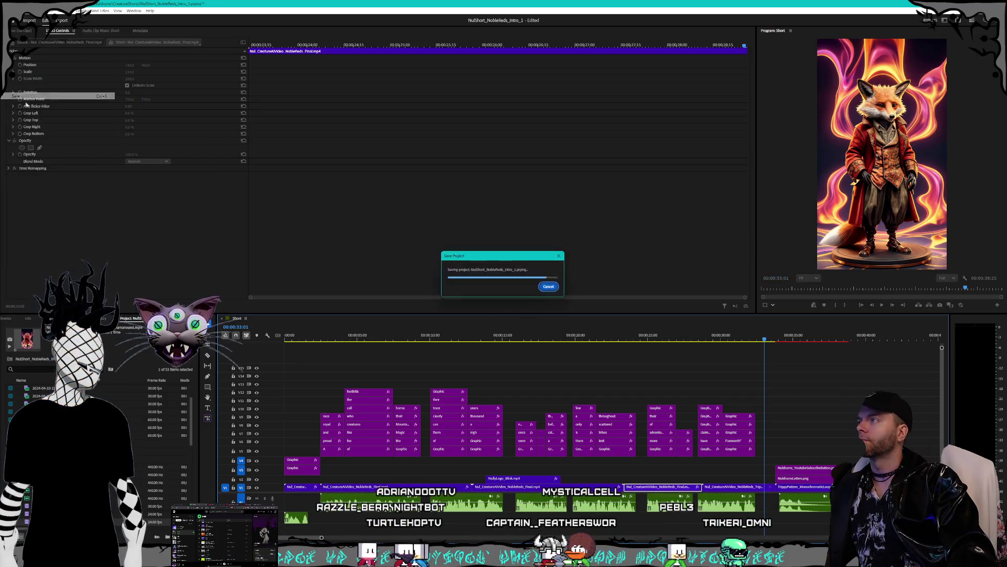
pyautogui.click(11, 11)
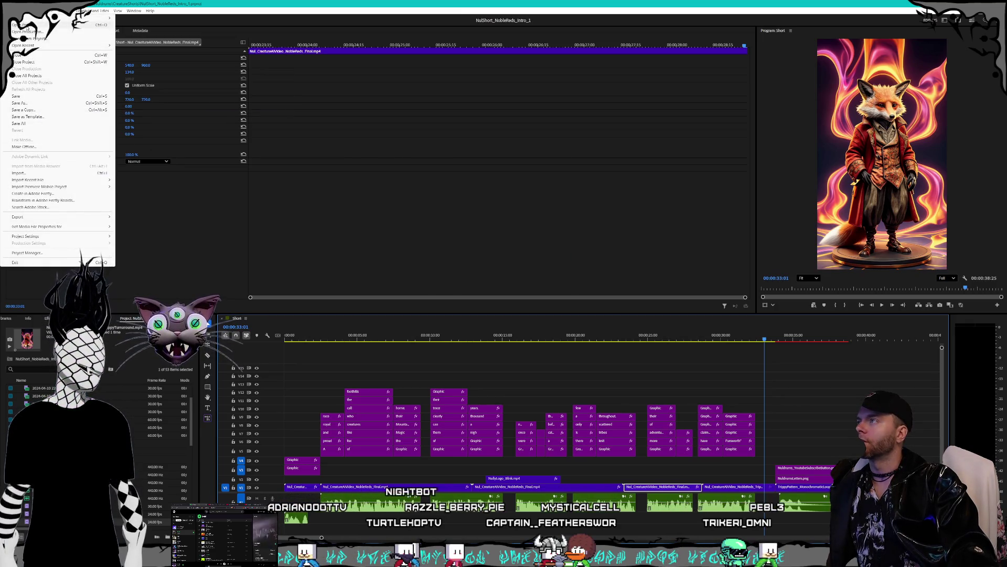
pyautogui.click(23, 25)
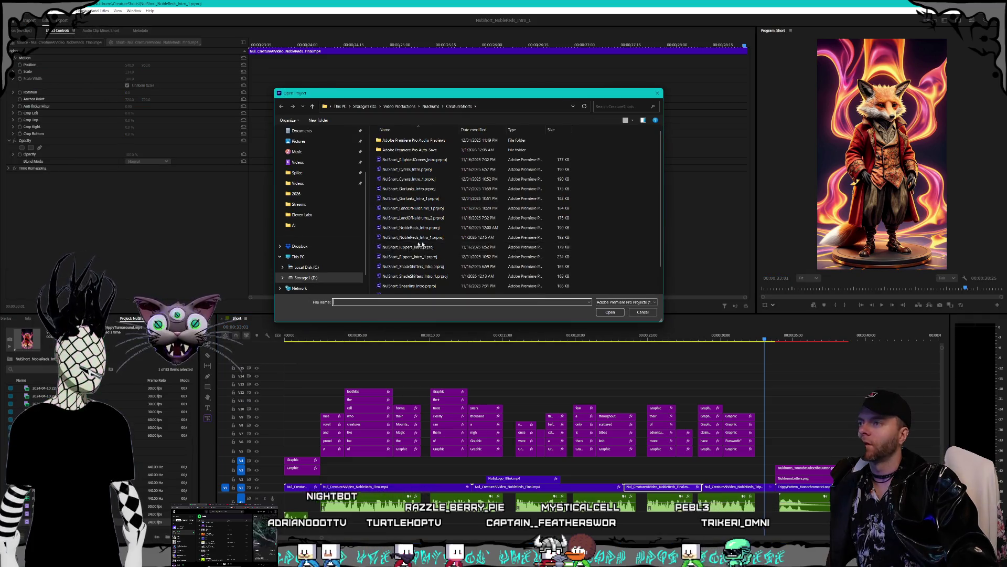
pyautogui.click(446, 292)
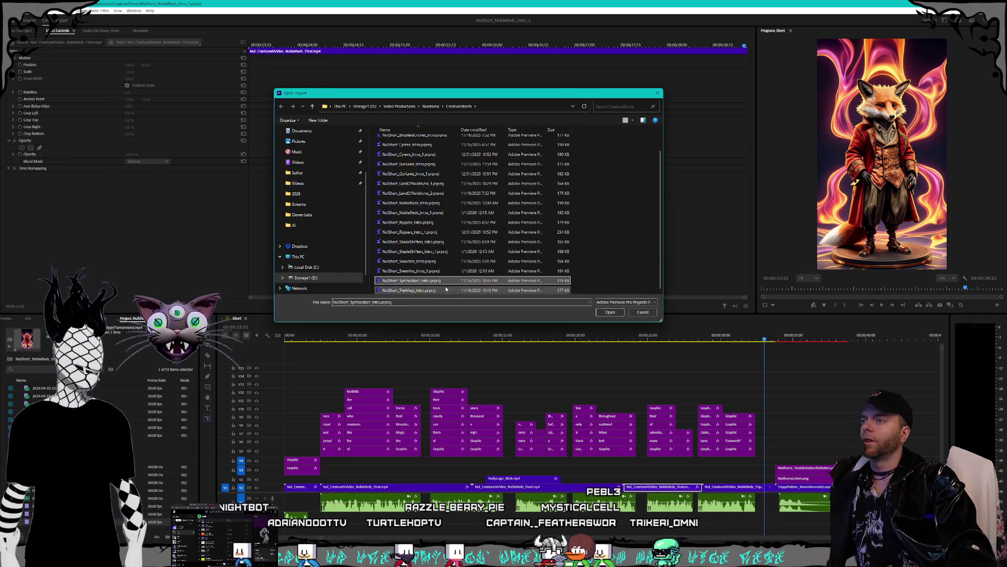
pyautogui.doubleClick(432, 292)
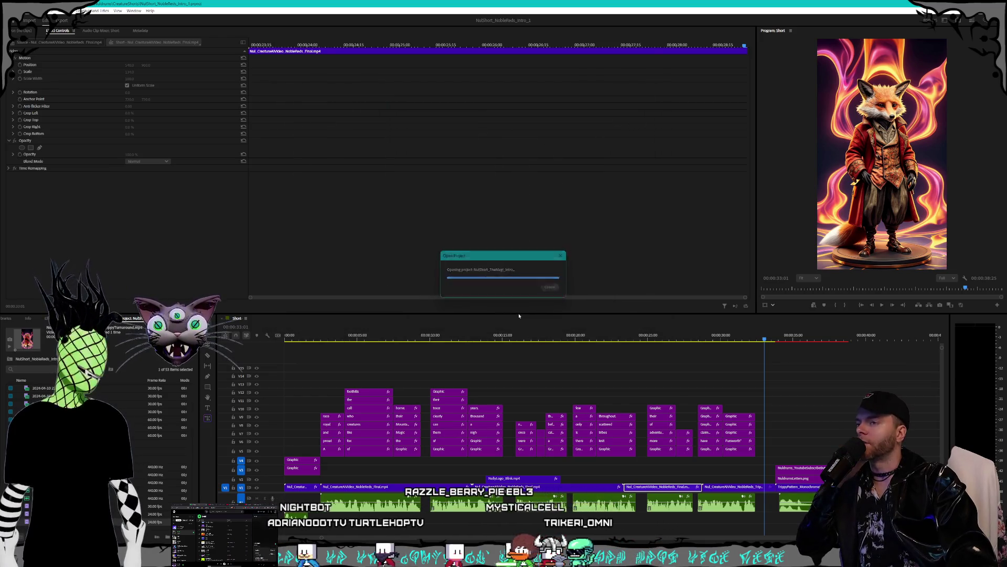
pyautogui.click(588, 309)
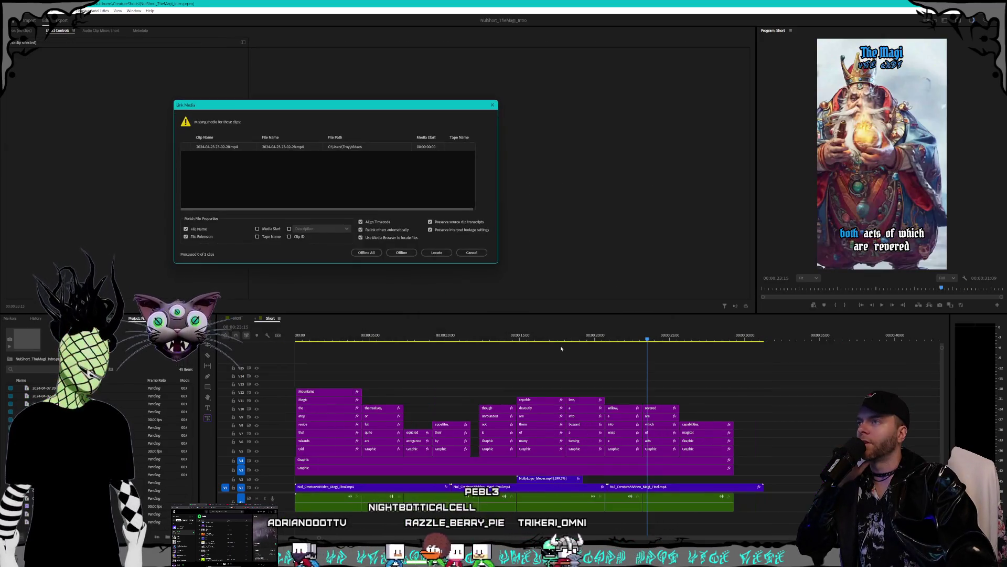
pyautogui.click(405, 254)
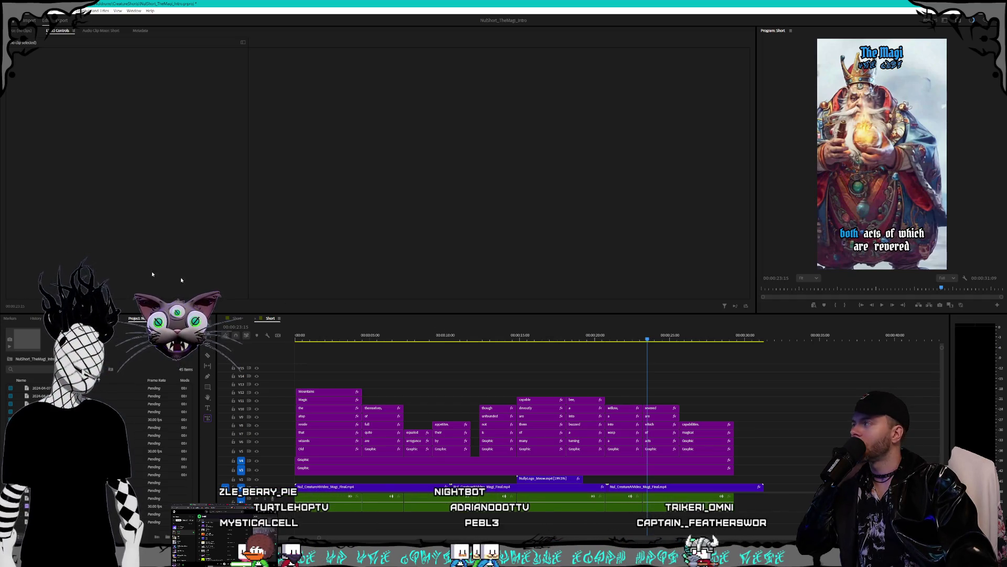
# Play the Magi short from the 8-second mark, with the Twitch window pulled into view
pyautogui.click(422, 338)
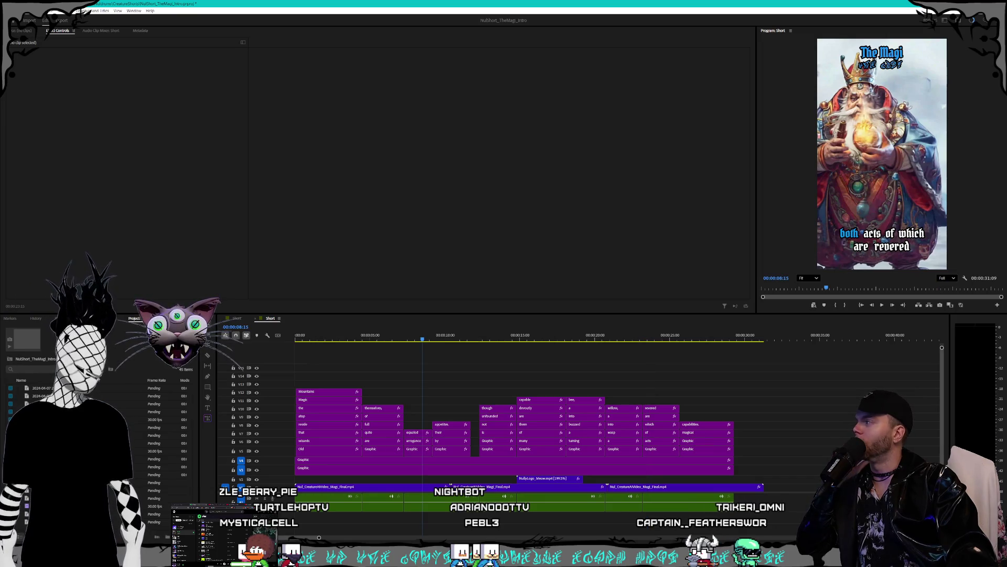
pyautogui.press('space')
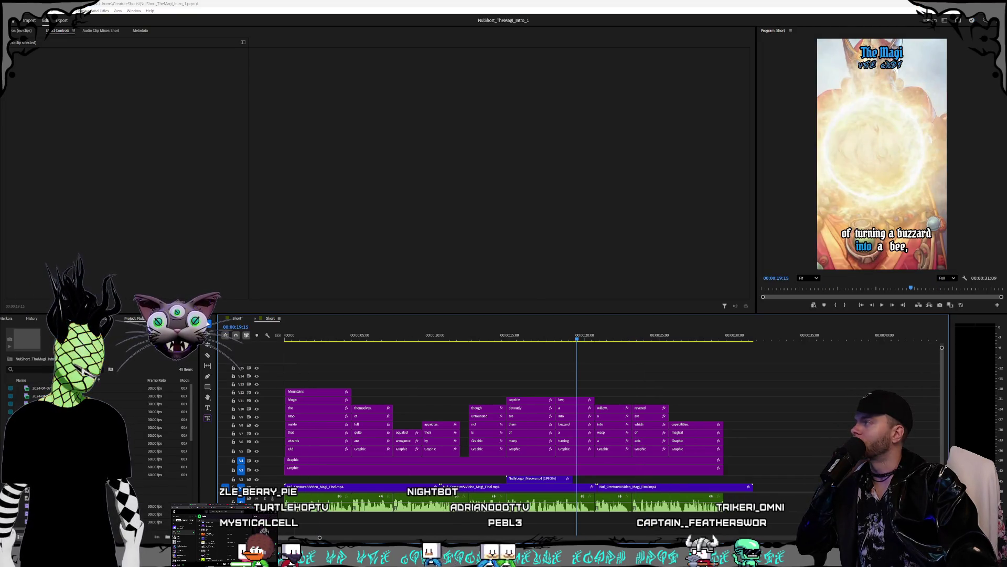
pyautogui.moveTo(1, 169); pyautogui.dragTo(444, 143)
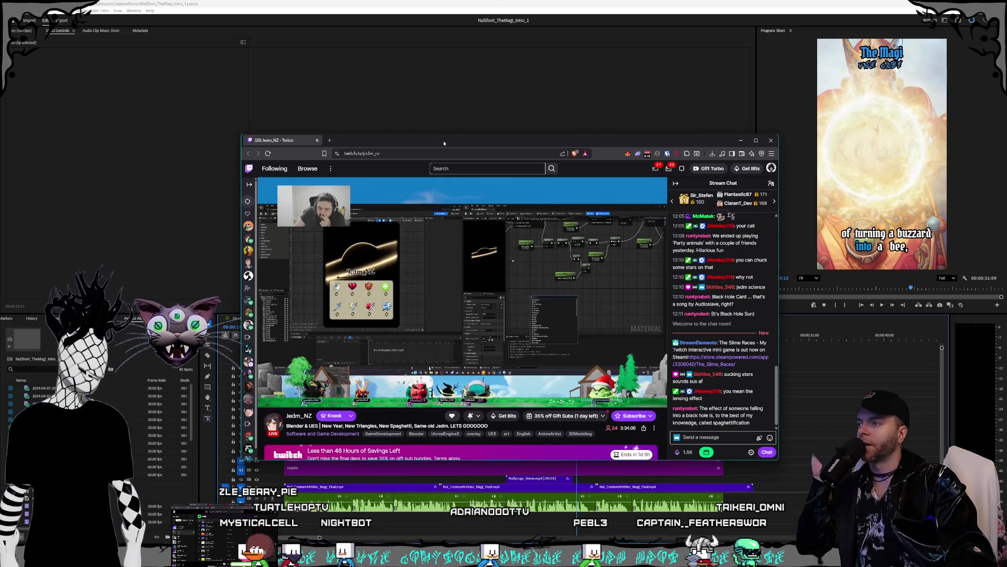
# Nudge the Twitch window slightly, then switch away to hide it
pyautogui.moveTo(444, 143); pyautogui.dragTo(441, 144)
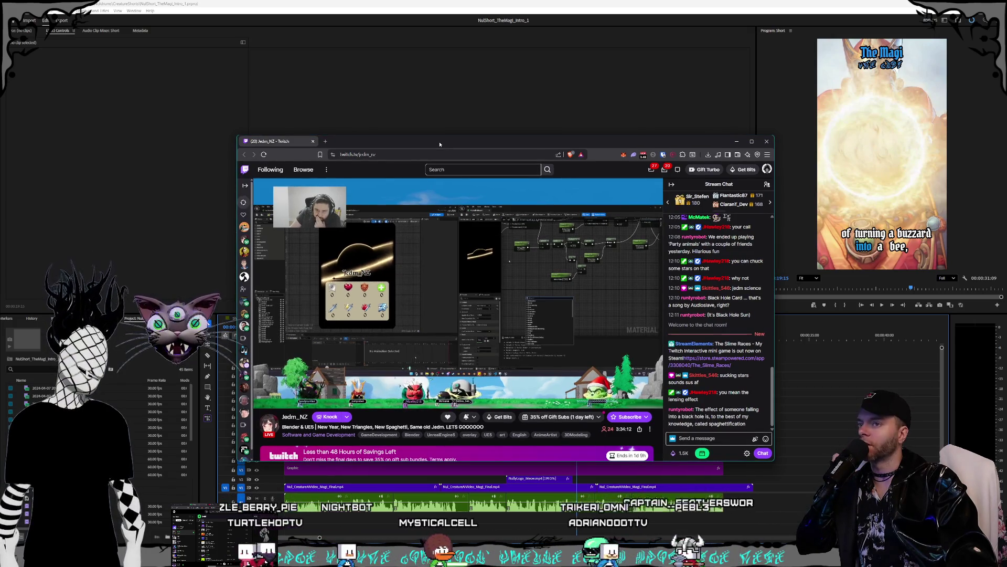
pyautogui.moveTo(441, 144); pyautogui.dragTo(436, 145)
pyautogui.hotkey('alt', 'Tab')
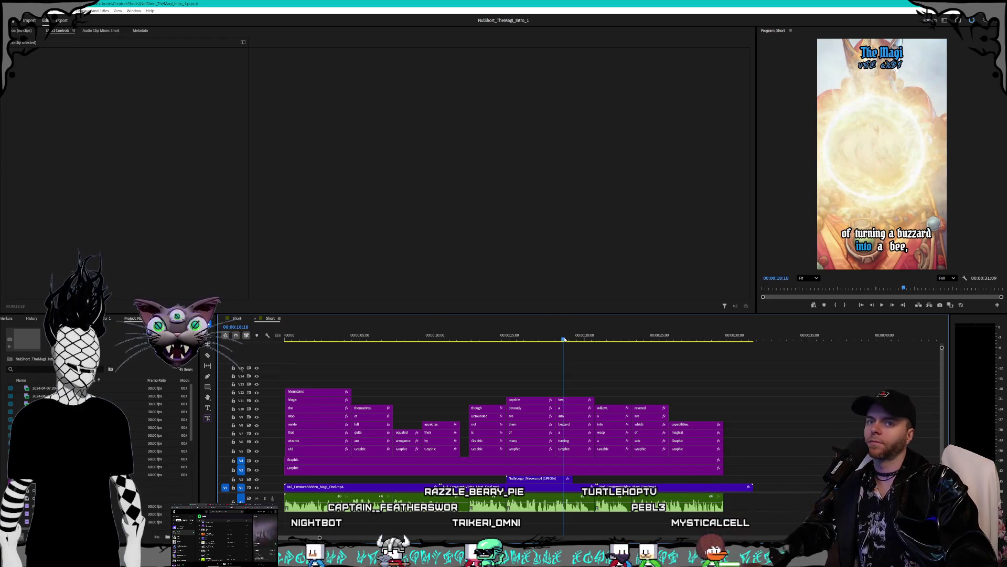
# Add the blue Kling kaleidoscope splash clip to the end of V1 and scrub through it
pyautogui.click(458, 336)
pyautogui.moveTo(459, 337); pyautogui.dragTo(744, 338)
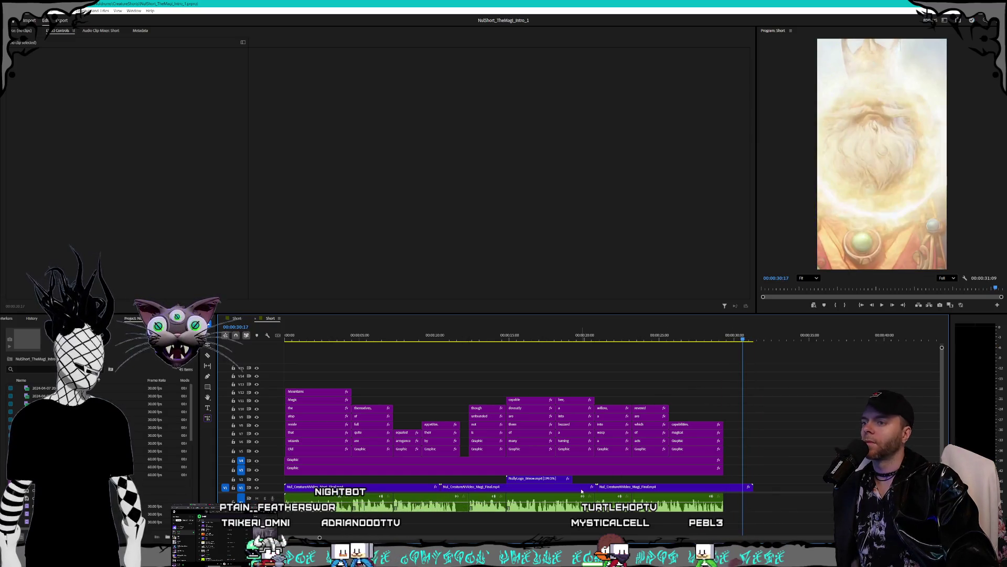
pyautogui.click(155, 535)
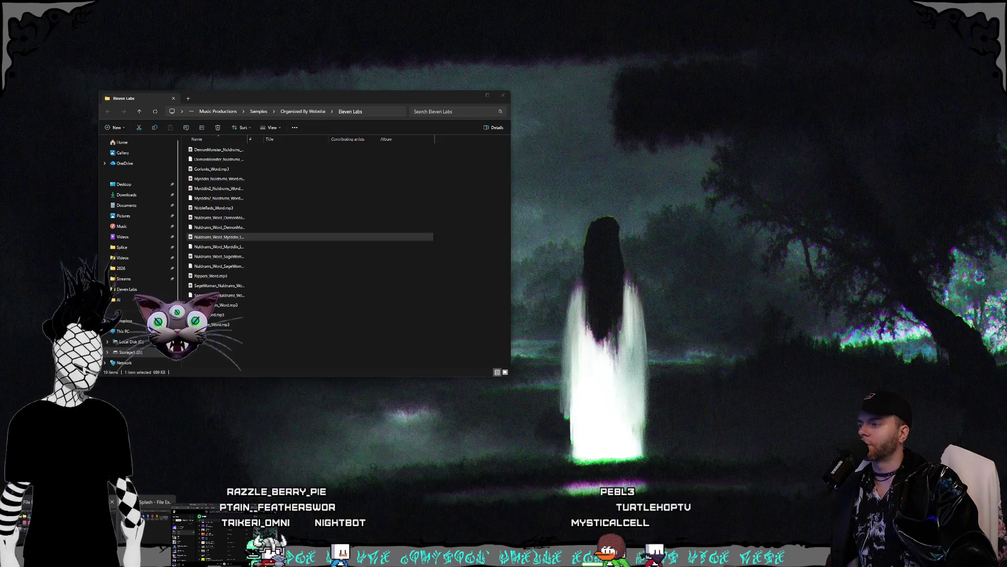
pyautogui.click(157, 533)
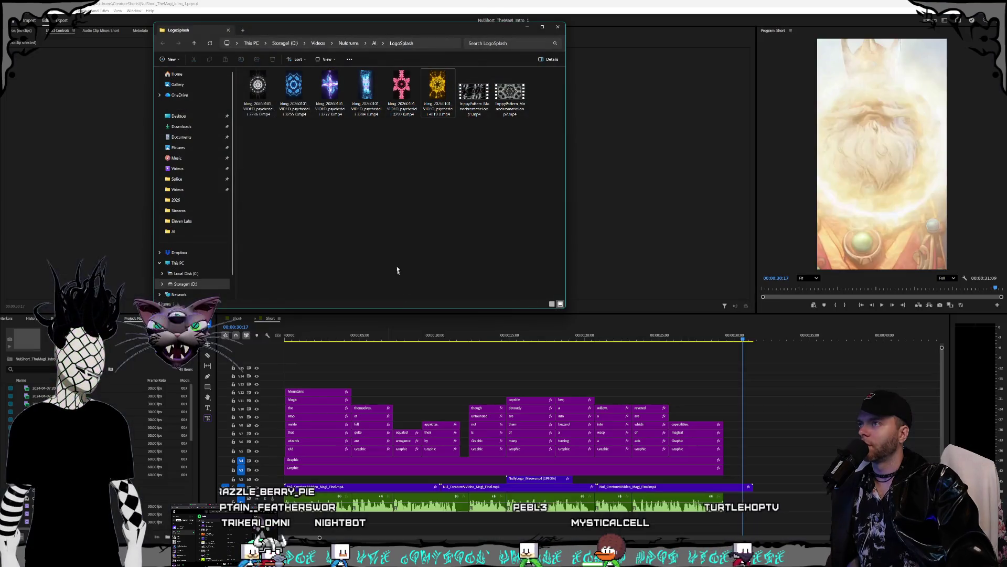
pyautogui.moveTo(747, 361); pyautogui.dragTo(772, 487)
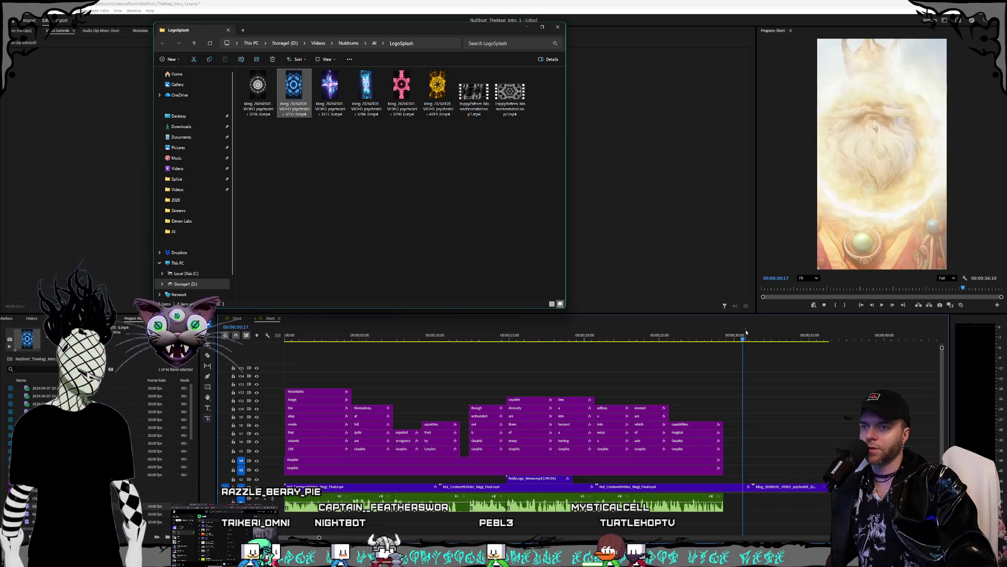
pyautogui.click(757, 339)
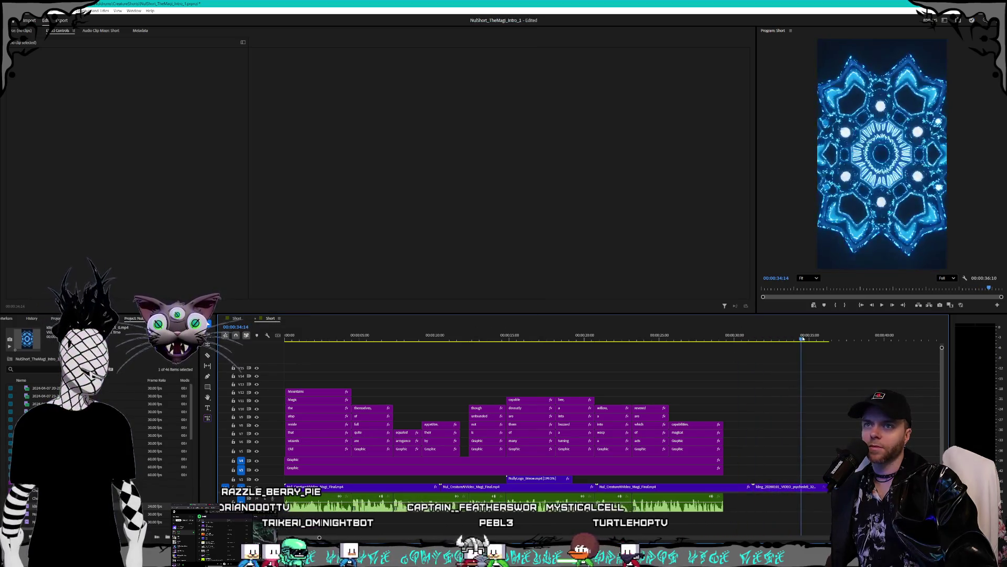
pyautogui.moveTo(761, 333); pyautogui.dragTo(791, 328)
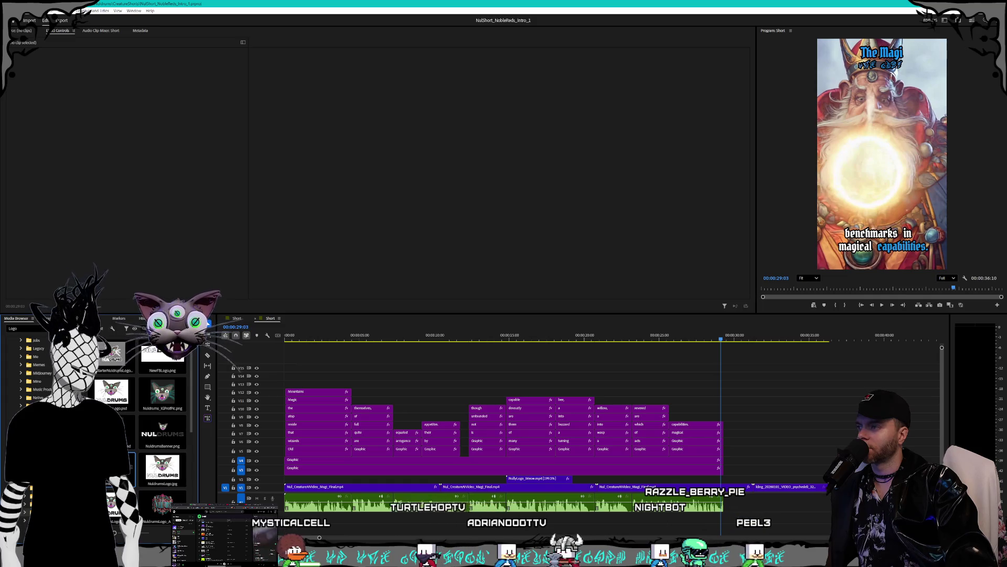
# Place NuldrumsLetters.png on V2 over the splash and adjust its Scale
pyautogui.moveTo(107, 348); pyautogui.dragTo(766, 480)
pyautogui.click(769, 338)
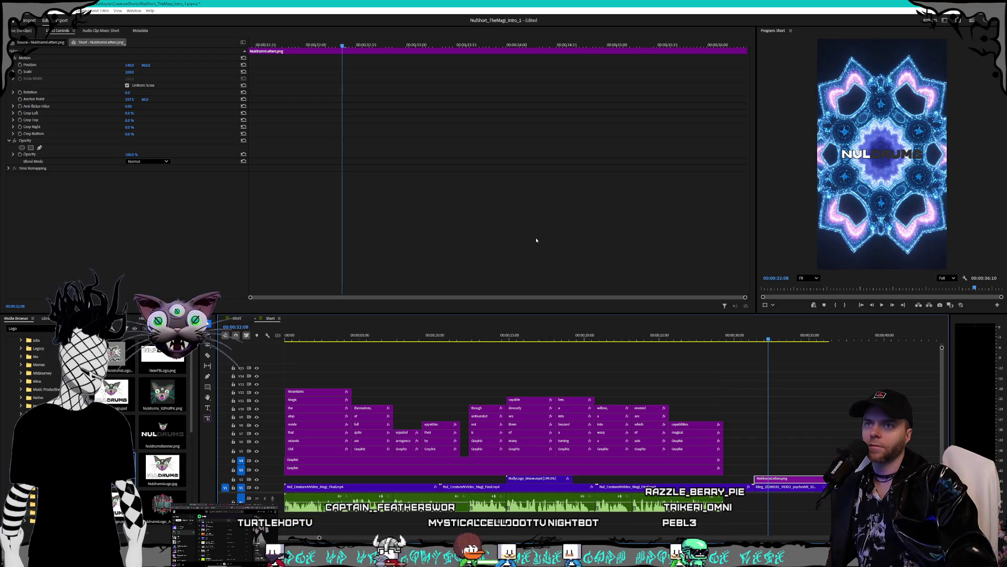
pyautogui.click(131, 72)
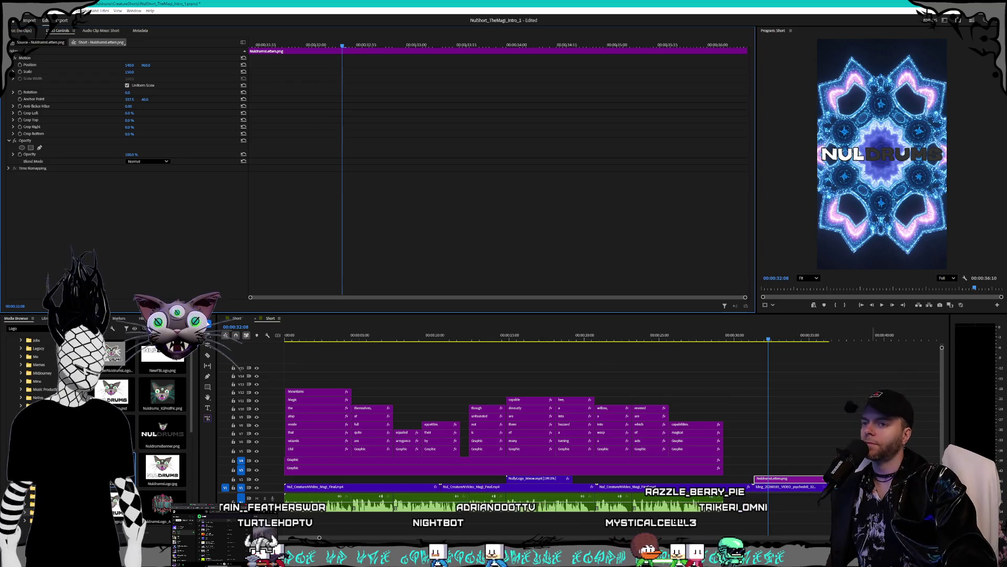
pyautogui.click(656, 402)
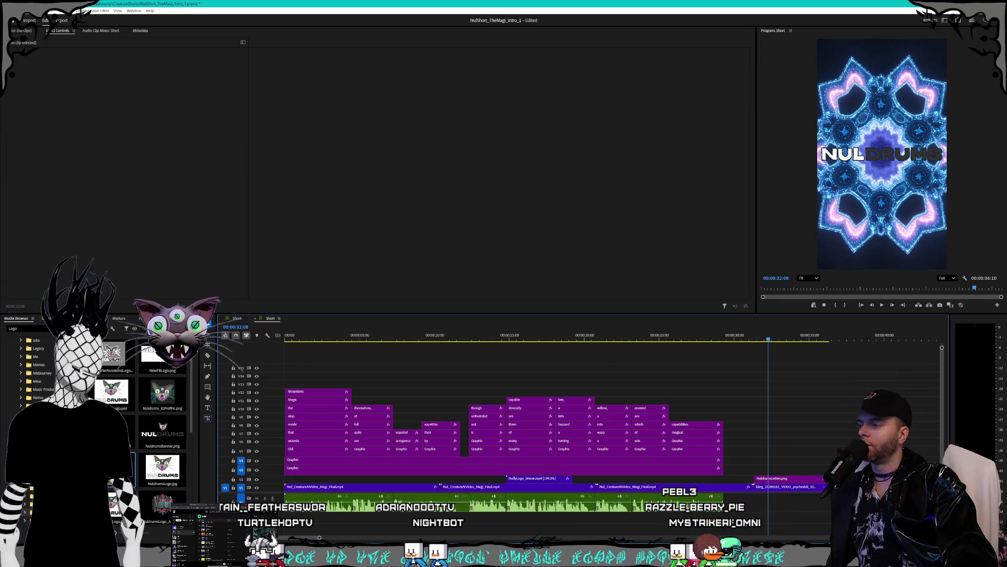
# Preview the short, then bring up the Eleven Labs voice clips folder
pyautogui.press('space')
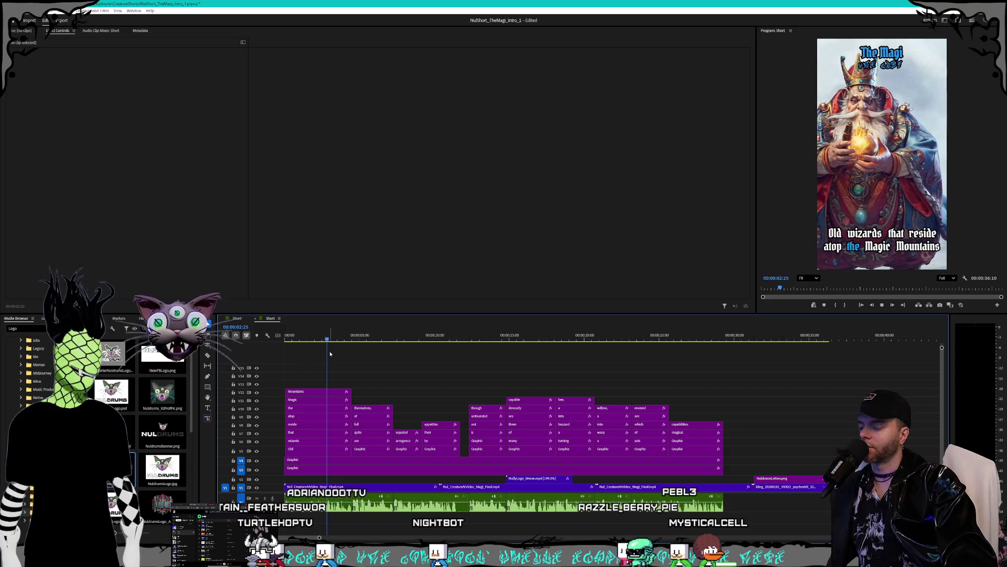
pyautogui.press('space')
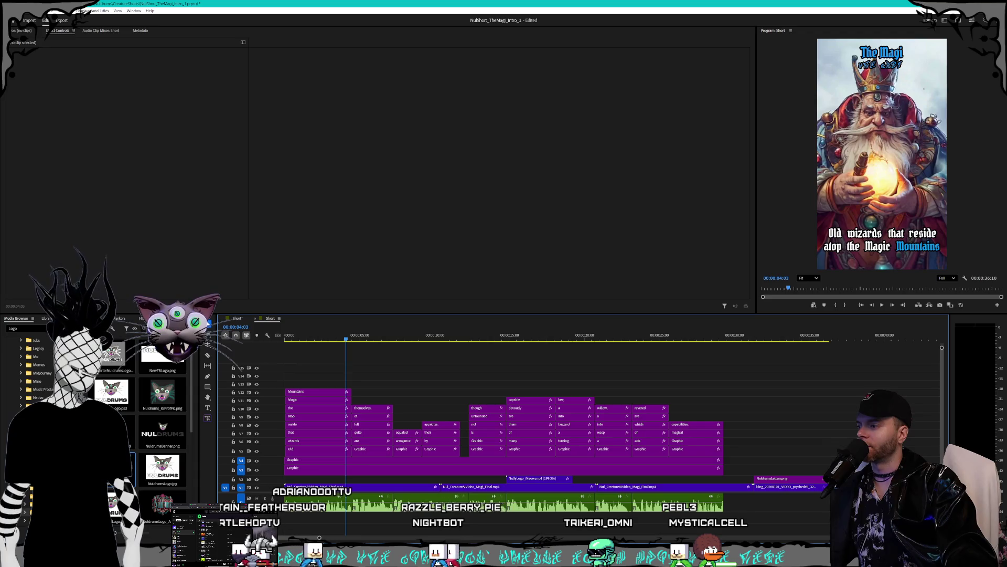
pyautogui.hotkey('alt', 'Tab')
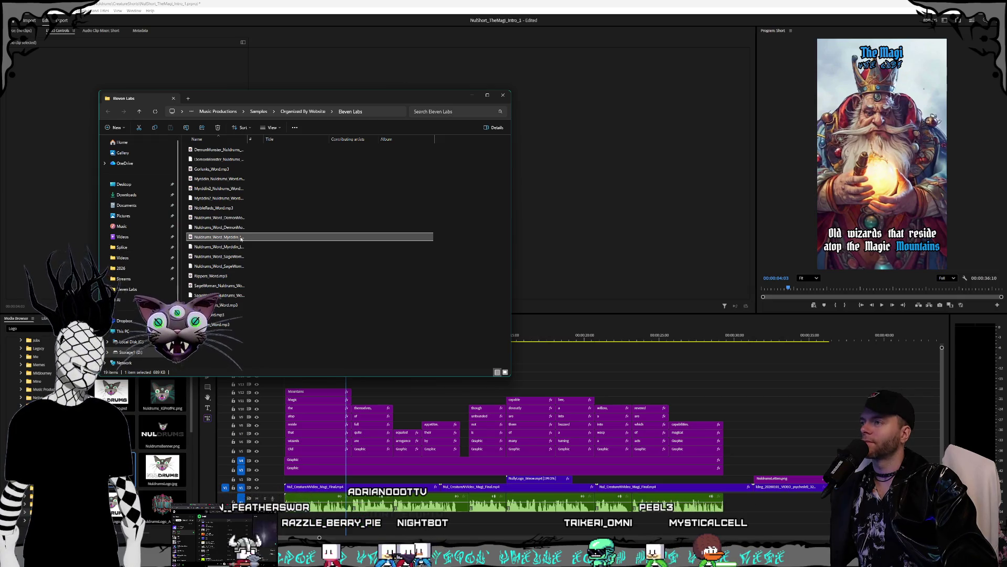
# Drop the Myrddin voice tag onto the audio track and align it with the logo clip's start
pyautogui.moveTo(220, 236)
pyautogui.mouseDown()
pyautogui.moveTo(774, 488)
pyautogui.moveTo(768, 503)
pyautogui.mouseUp()
pyautogui.click(796, 508)
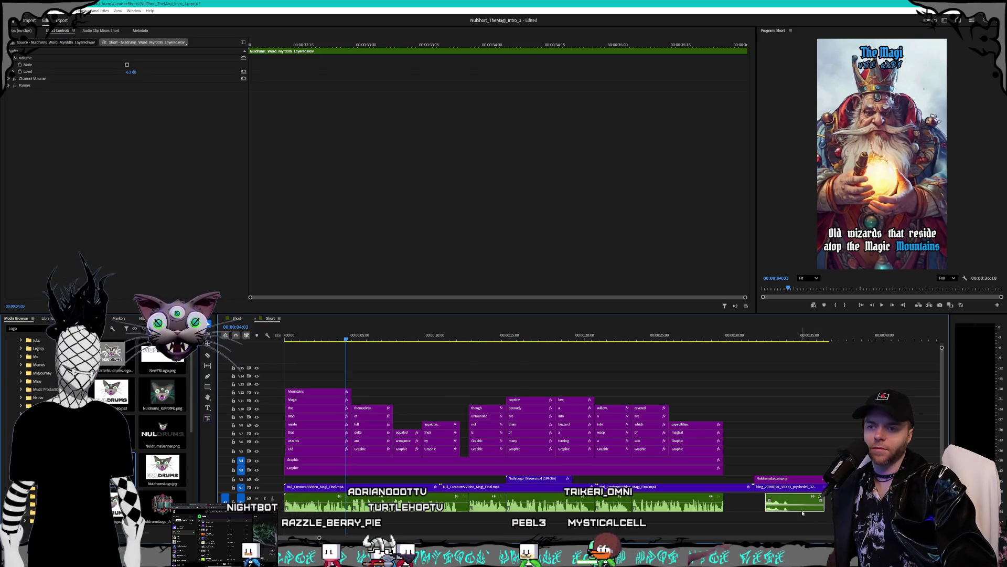
pyautogui.click(787, 519)
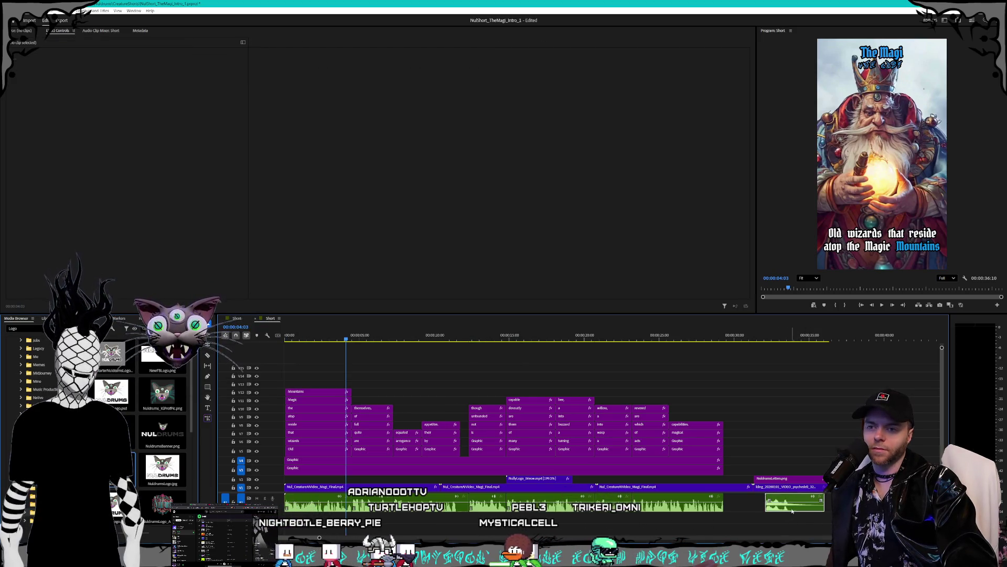
pyautogui.click(773, 510)
pyautogui.moveTo(772, 509); pyautogui.dragTo(760, 509)
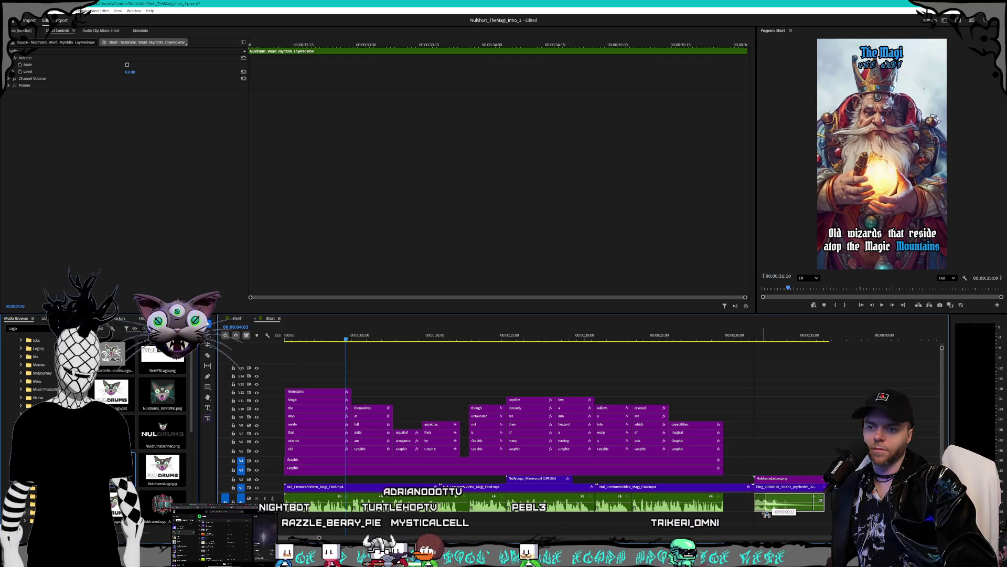
# Preview the logo splash with the voice tag, shifting the voice clip slightly later
pyautogui.click(749, 340)
pyautogui.press('space')
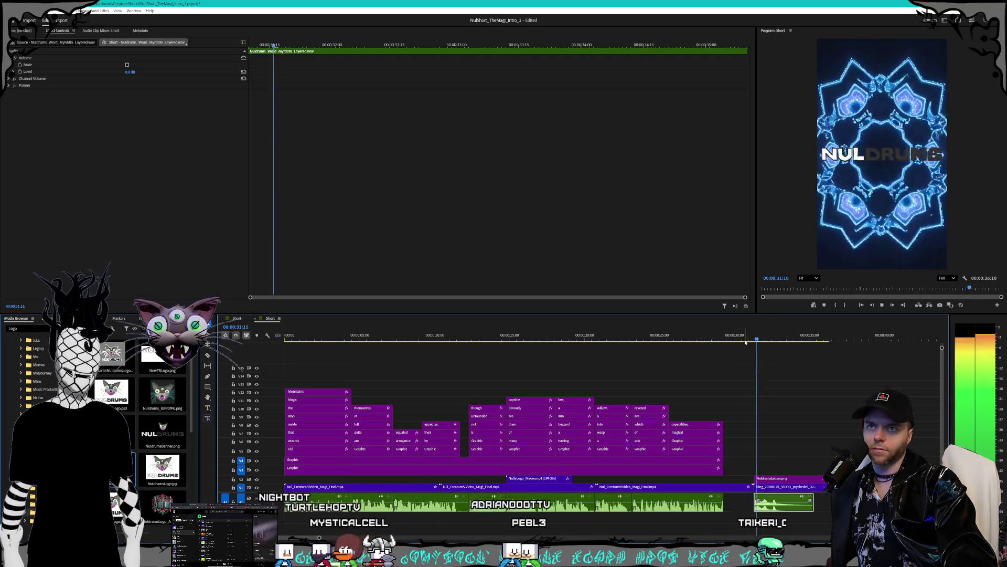
pyautogui.moveTo(775, 495); pyautogui.dragTo(784, 511)
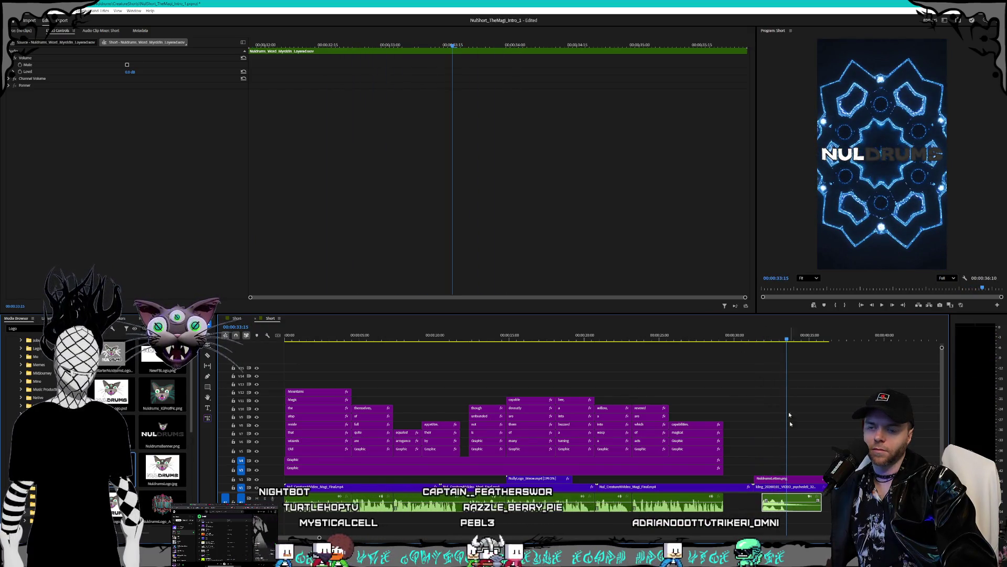
pyautogui.click(762, 339)
pyautogui.press('space')
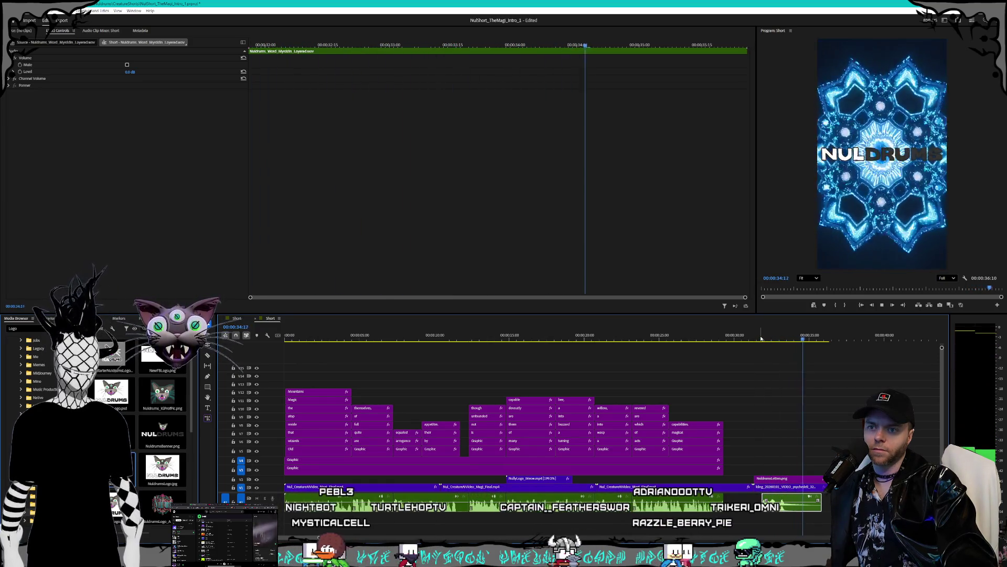
pyautogui.press('space')
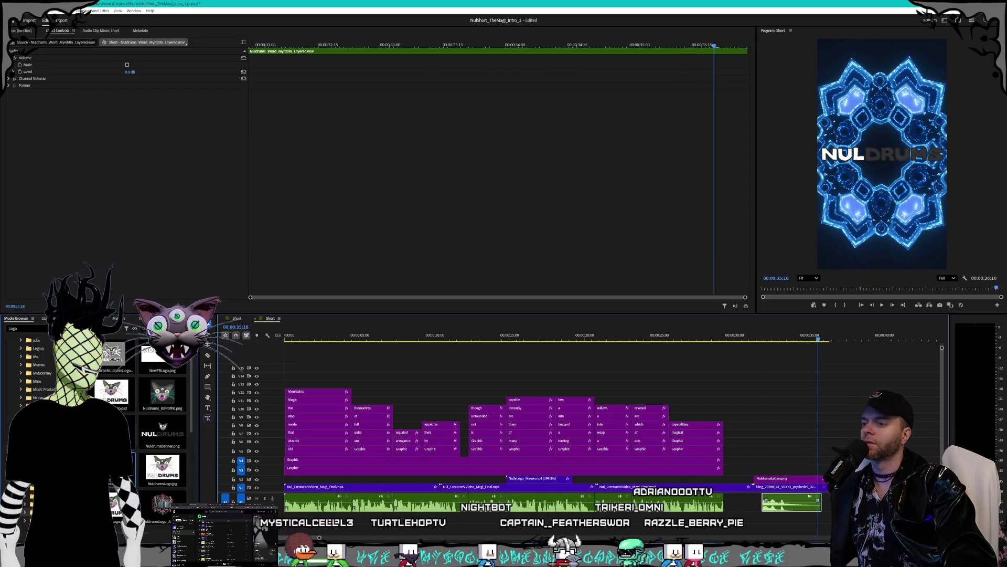
pyautogui.hotkey('alt', 'Tab')
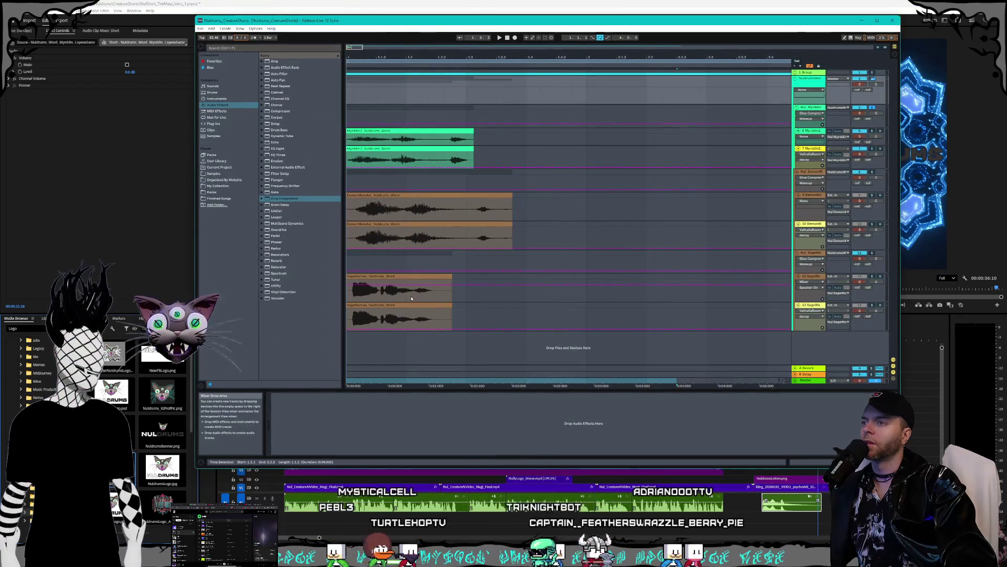
# Play the arrangement and select the Myrddin2 voice track and its clip
pyautogui.click(408, 225)
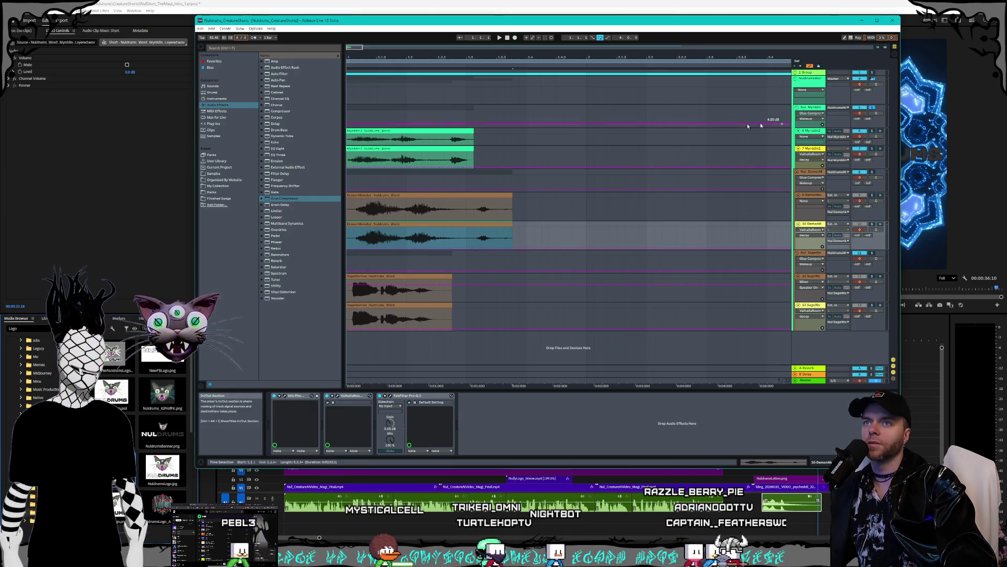
pyautogui.click(418, 131)
pyautogui.press('space')
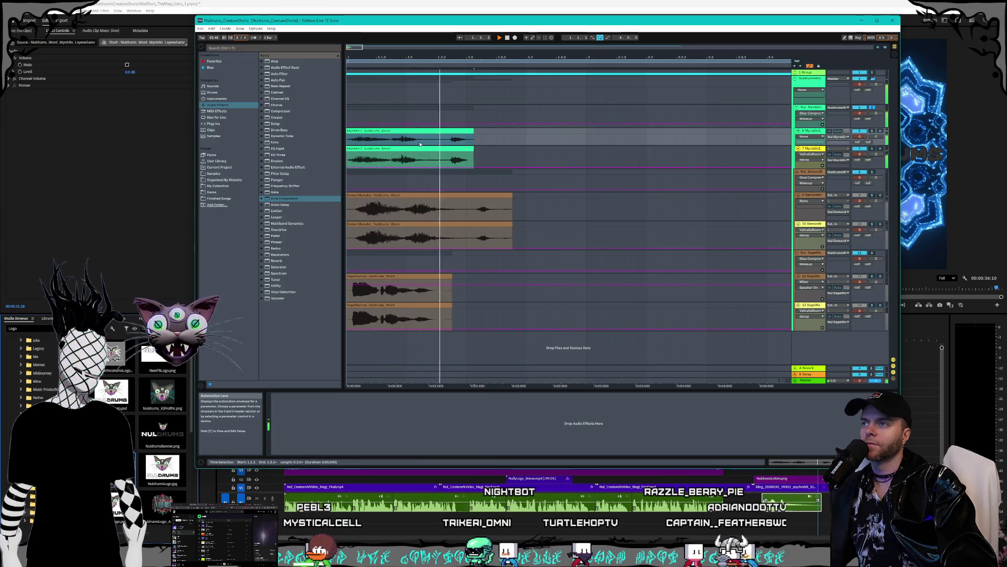
pyautogui.click(421, 150)
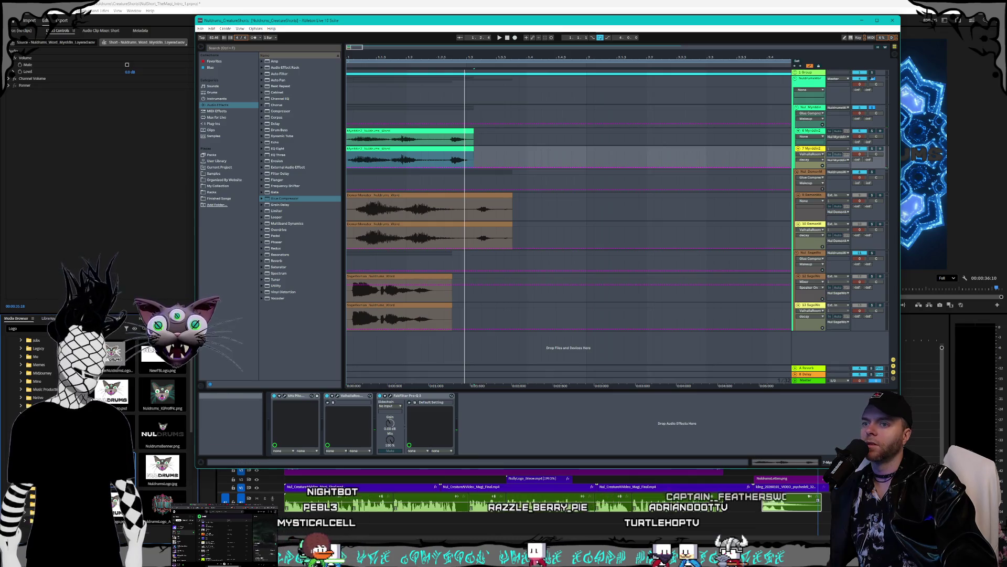
pyautogui.click(808, 462)
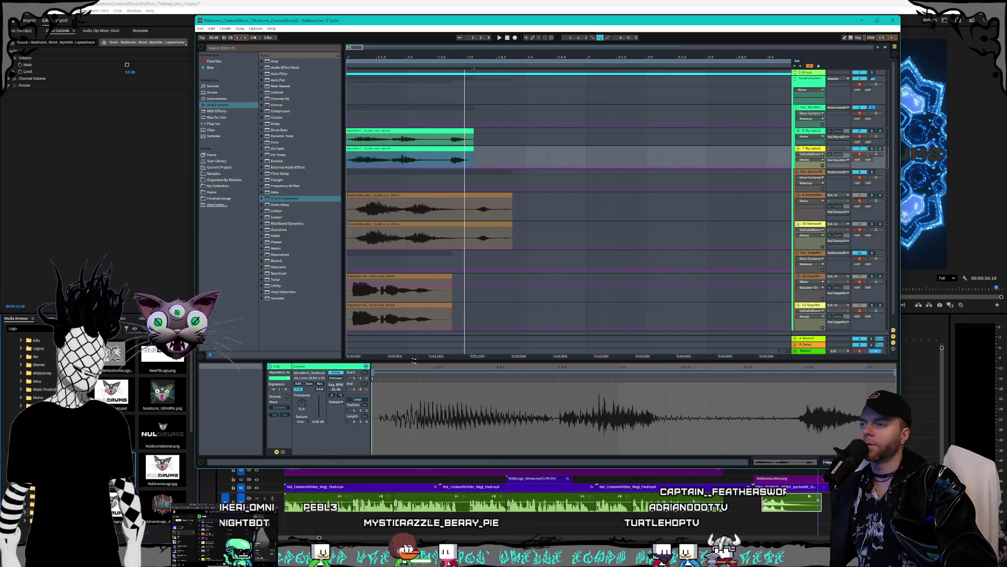
# Change the Myrddin2 Pitch Shifter's Pitch from -1.00 to +1.00
pyautogui.click(809, 463)
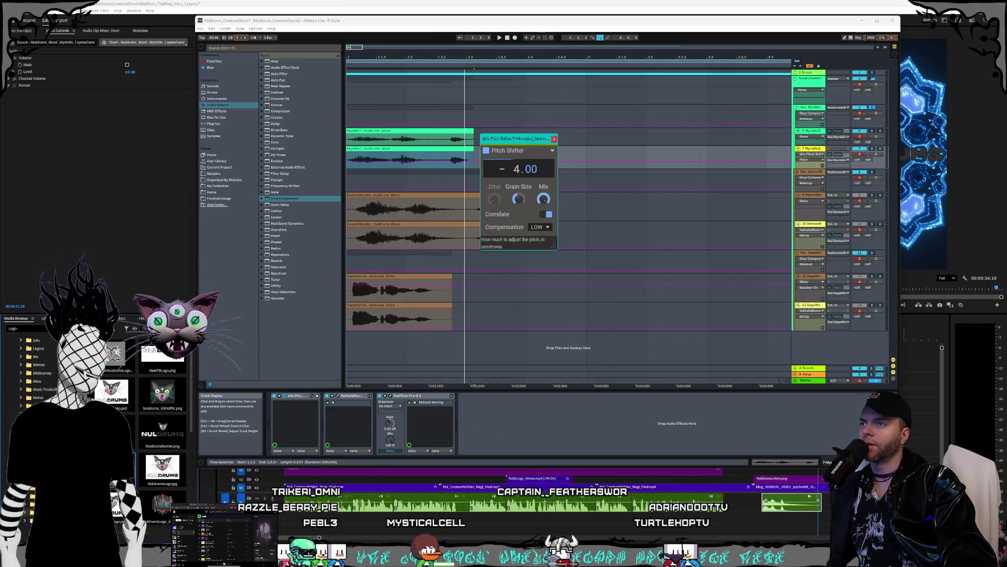
pyautogui.click(554, 139)
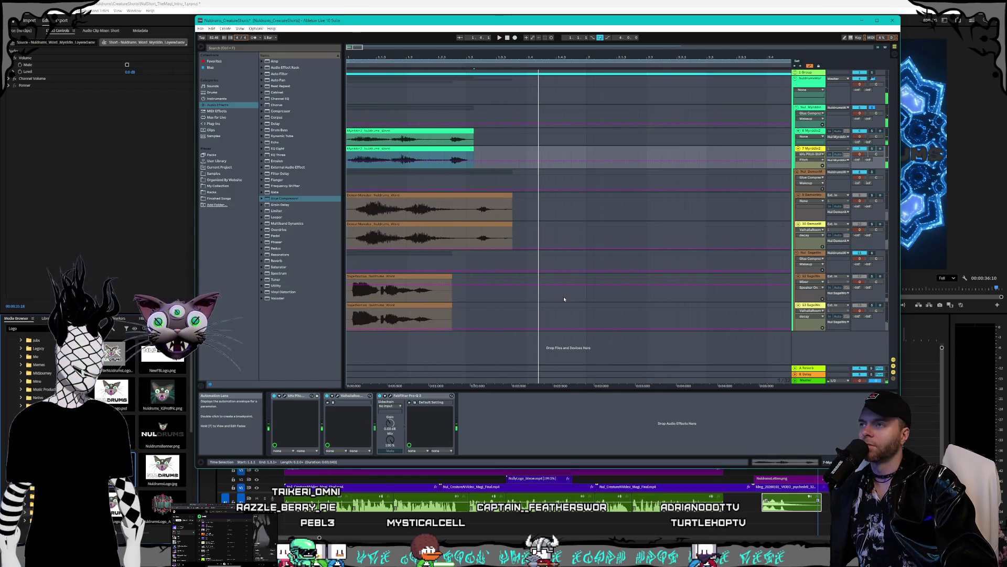
pyautogui.click(285, 398)
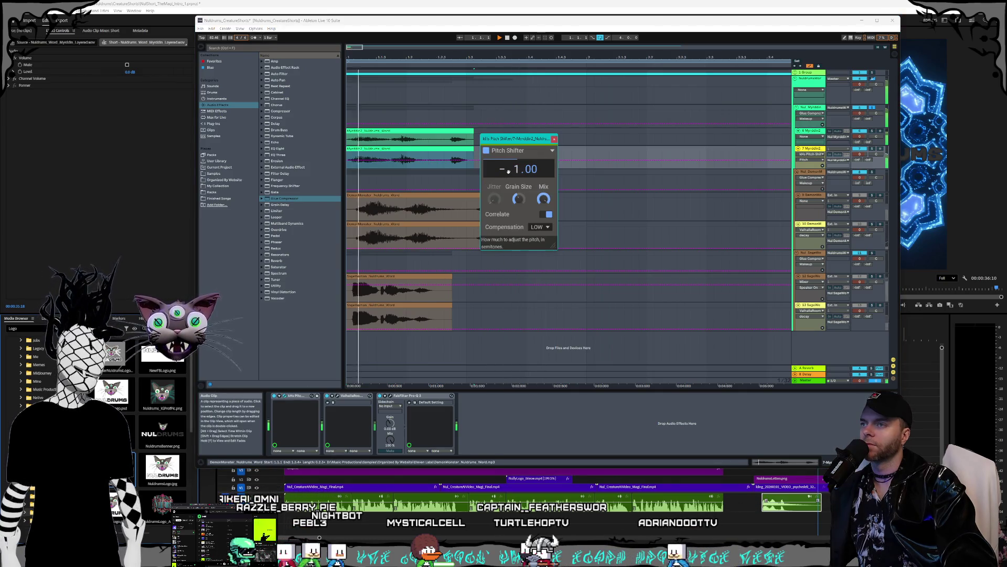
pyautogui.moveTo(519, 171); pyautogui.dragTo(519, 161)
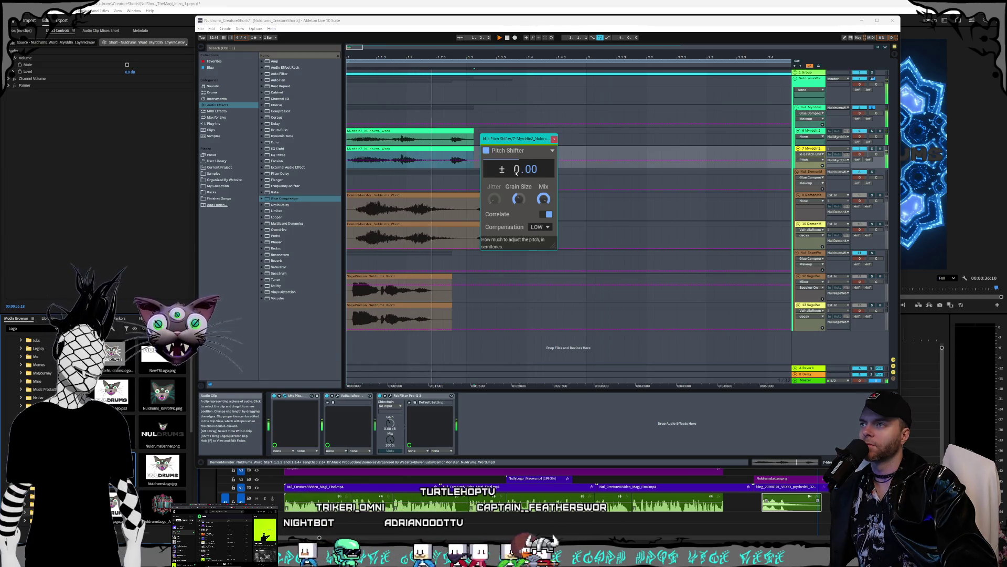
pyautogui.click(531, 227)
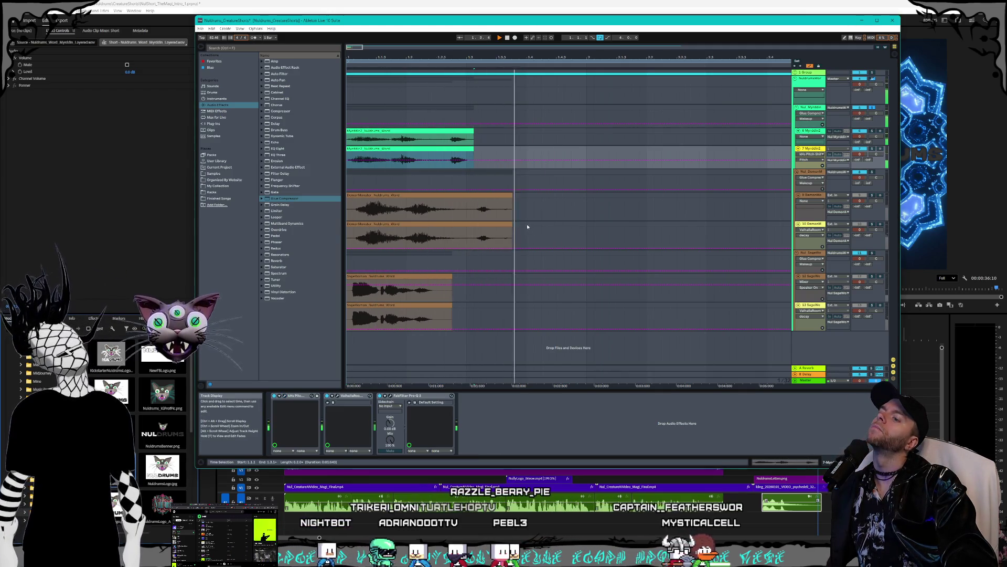
pyautogui.click(286, 396)
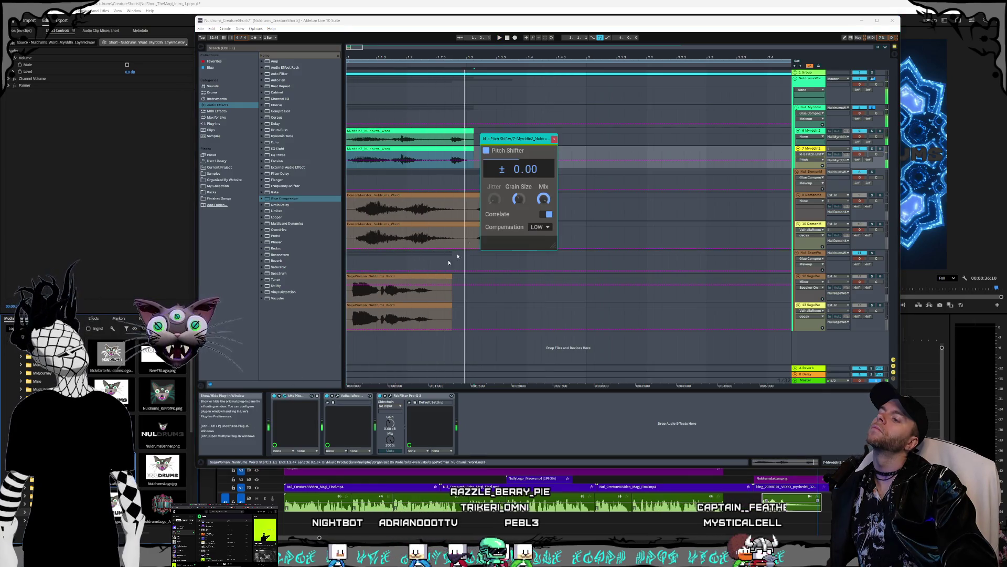
pyautogui.click(554, 139)
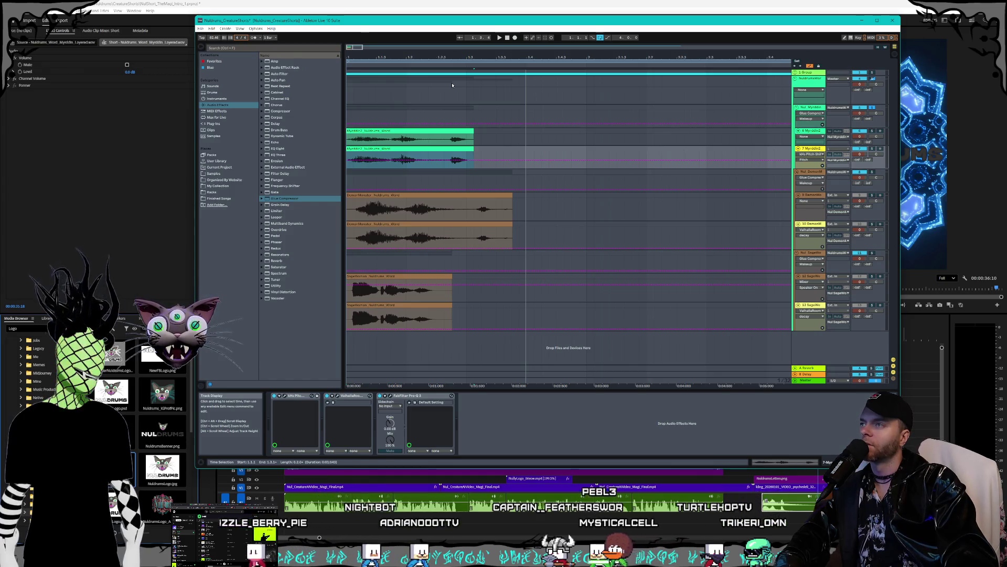
# Open Live's project file options, then return to Premiere Pro
pyautogui.click(201, 29)
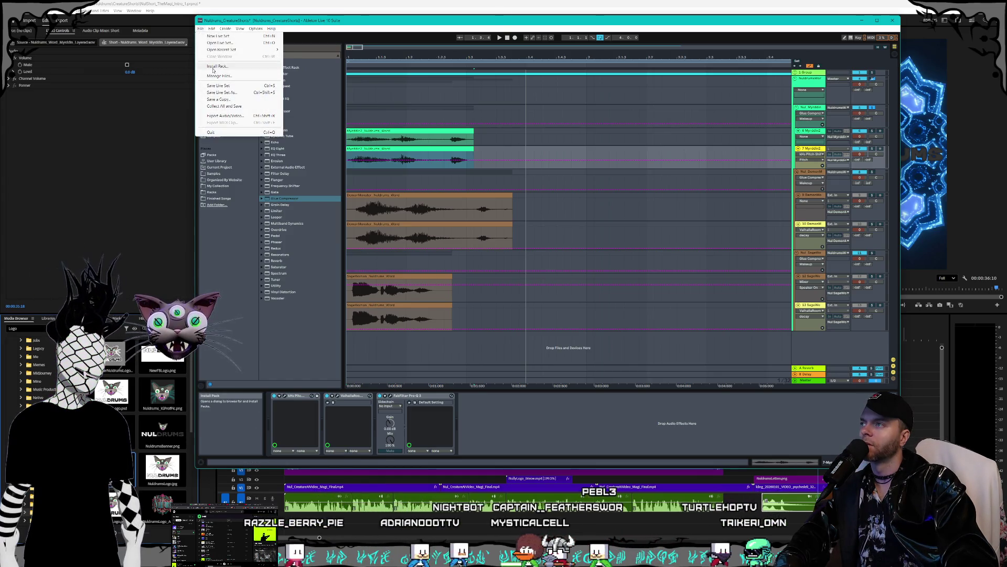
pyautogui.click(535, 233)
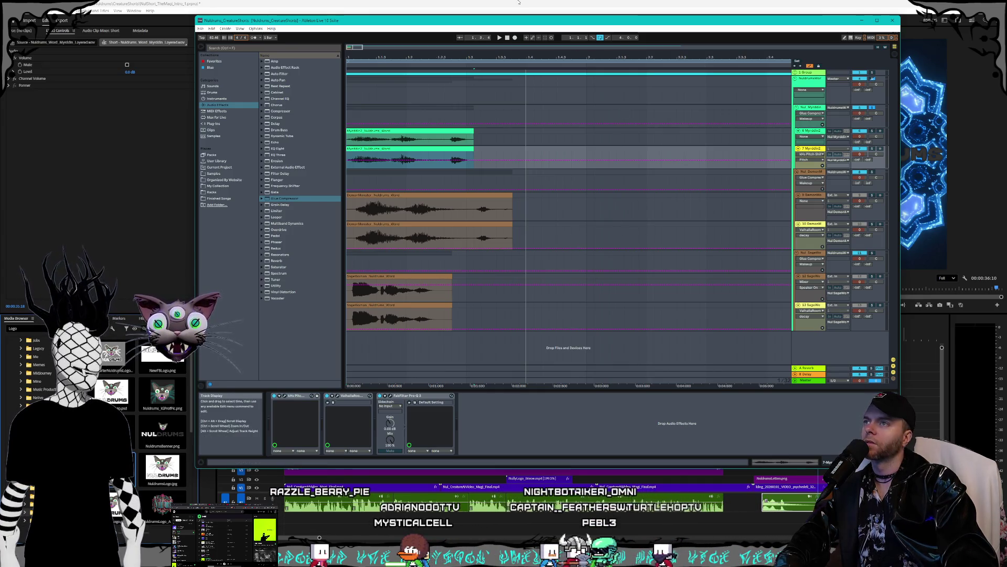
pyautogui.hotkey('alt', 'Tab')
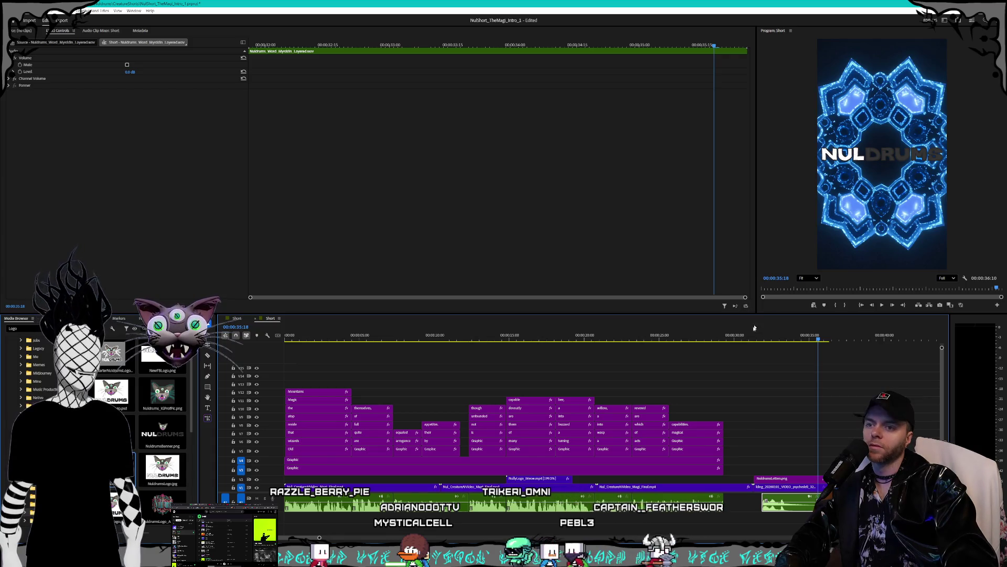
# Move the playhead from 00:00:31:12 to 00:00:32:11
pyautogui.click(756, 340)
pyautogui.moveTo(756, 340)
pyautogui.mouseDown()
pyautogui.moveTo(773, 340)
pyautogui.moveTo(286, 340)
pyautogui.mouseUp()
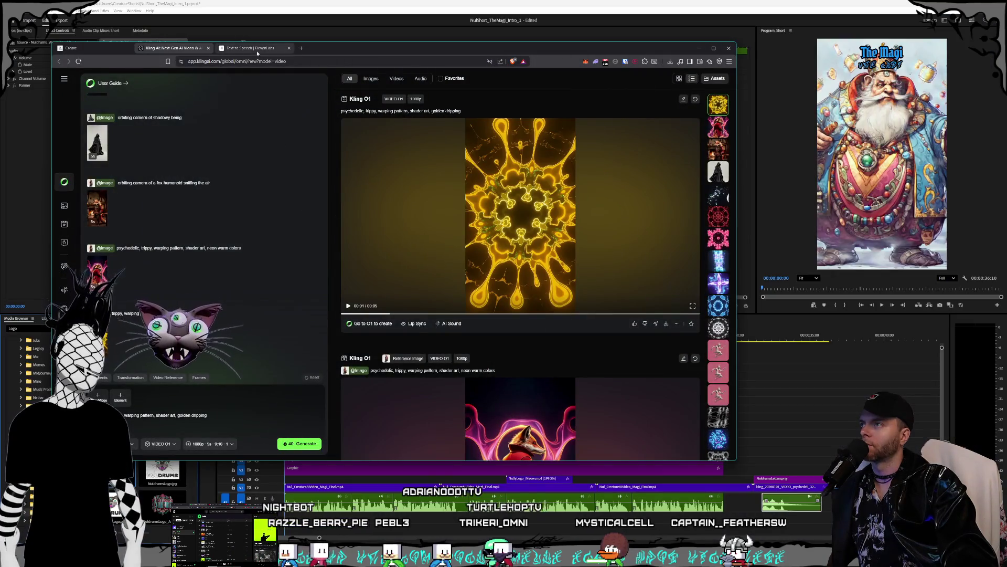
# Choose the Myrddin narrator voice on the ElevenLabs text-to-speech page
pyautogui.click(256, 50)
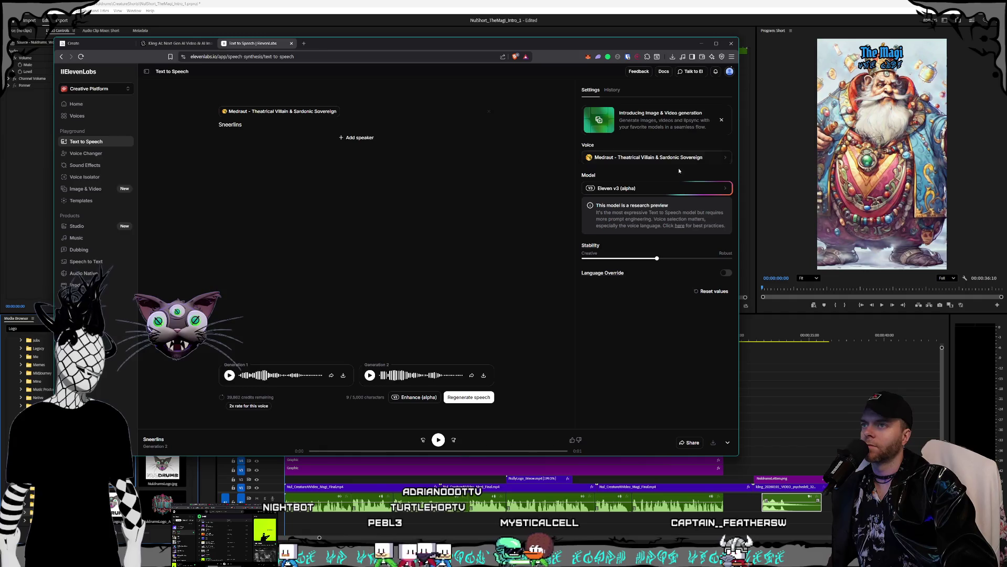
pyautogui.click(674, 158)
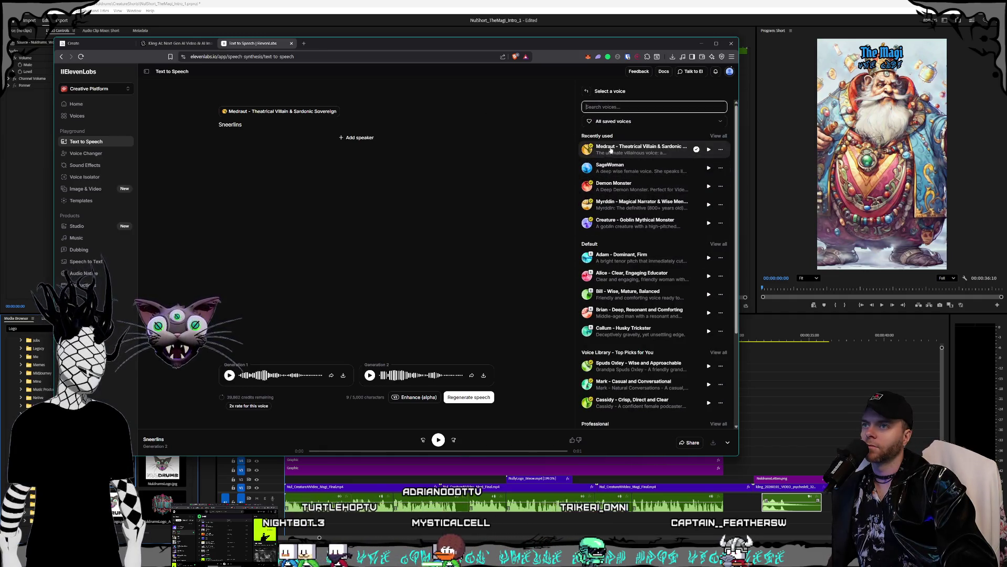
pyautogui.click(588, 209)
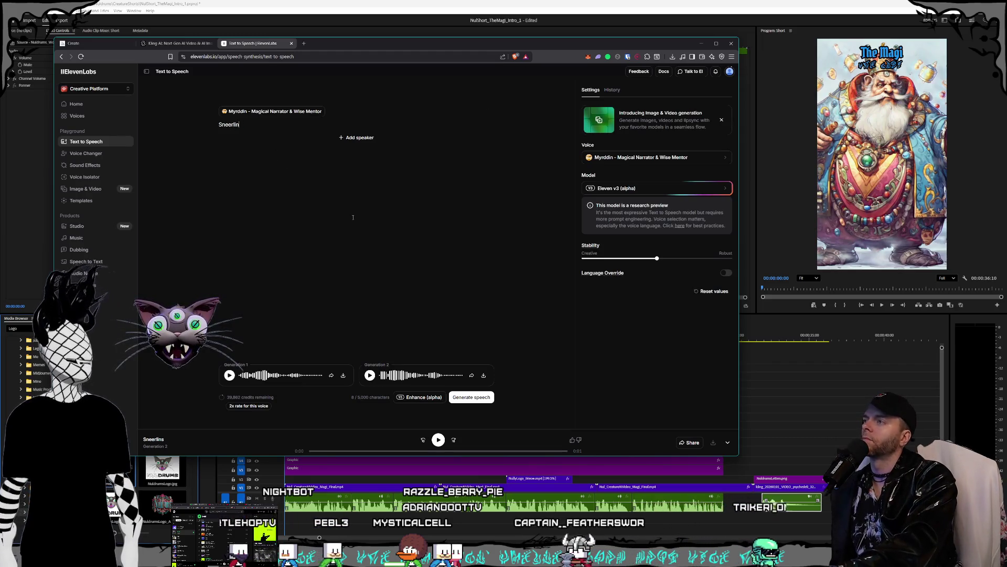
# Replace the old Sneerlins text with 'The Majeye' and generate speech
pyautogui.hotkey('ctrl', 'a')
pyautogui.press('BackSpace')
pyautogui.write('Ma')
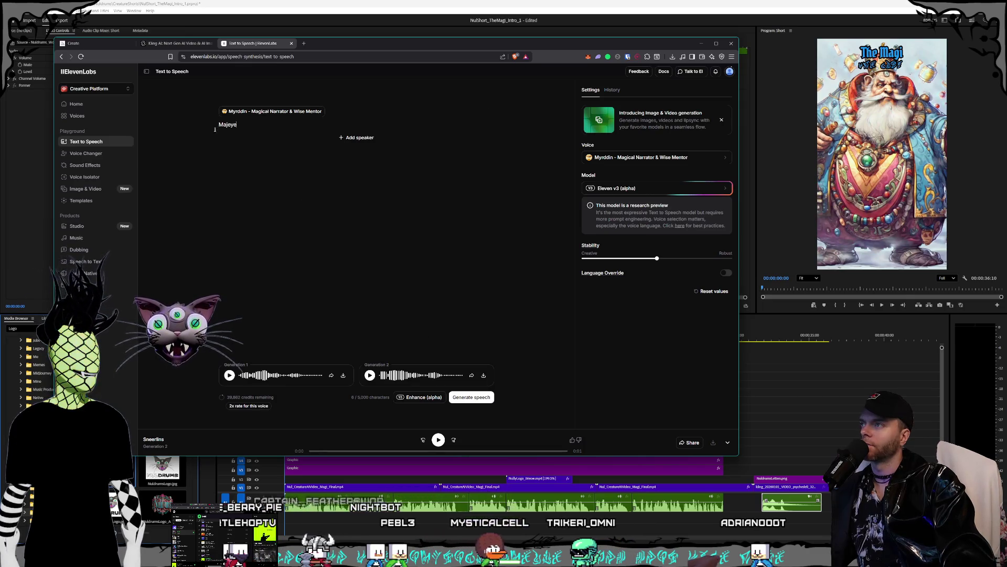
pyautogui.write('The')
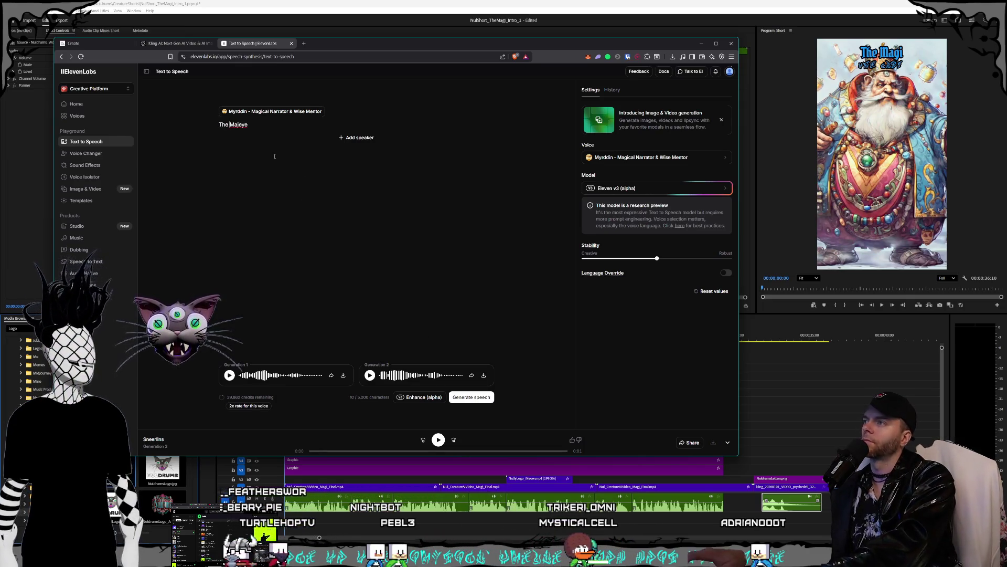
pyautogui.click(487, 400)
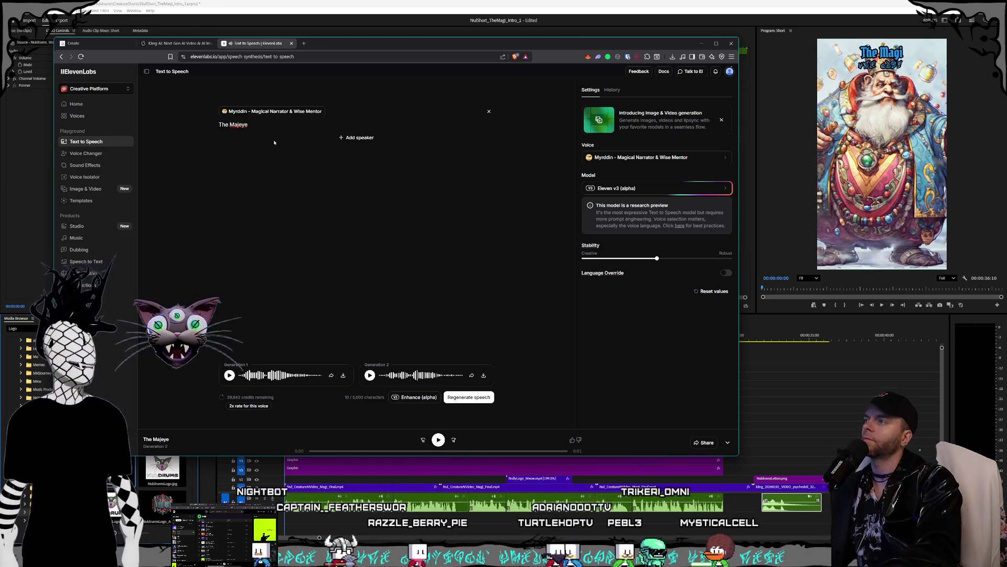
# Respell the line as 'The Madge-eye' and generate it, then change it to 'The Madgeye' and play the first take
pyautogui.press('BackSpace')
pyautogui.write('g')
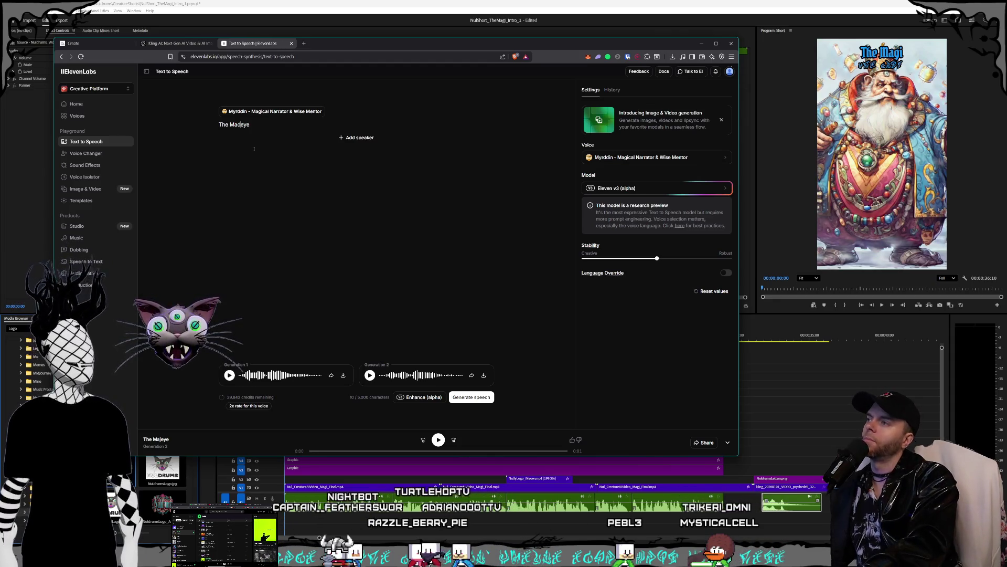
pyautogui.press('Left')
pyautogui.write('d')
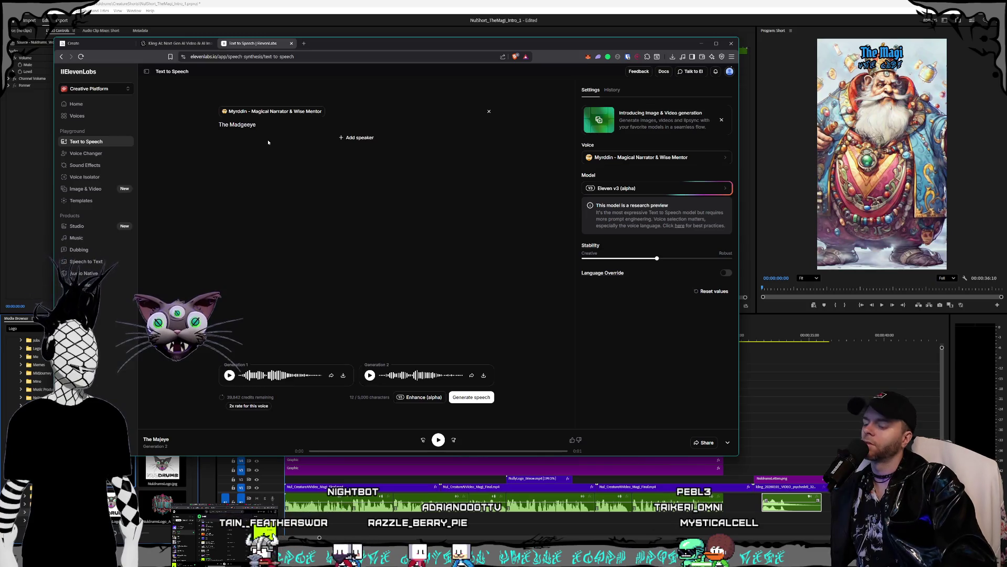
pyautogui.press('Right')
pyautogui.press('Right')
pyautogui.write('-')
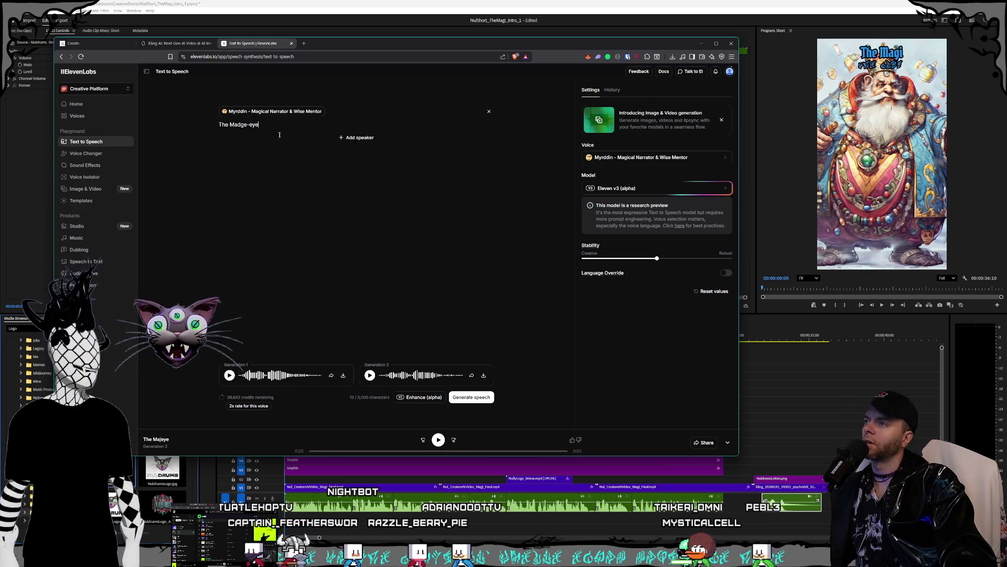
pyautogui.hotkey('ctrl', 'Return')
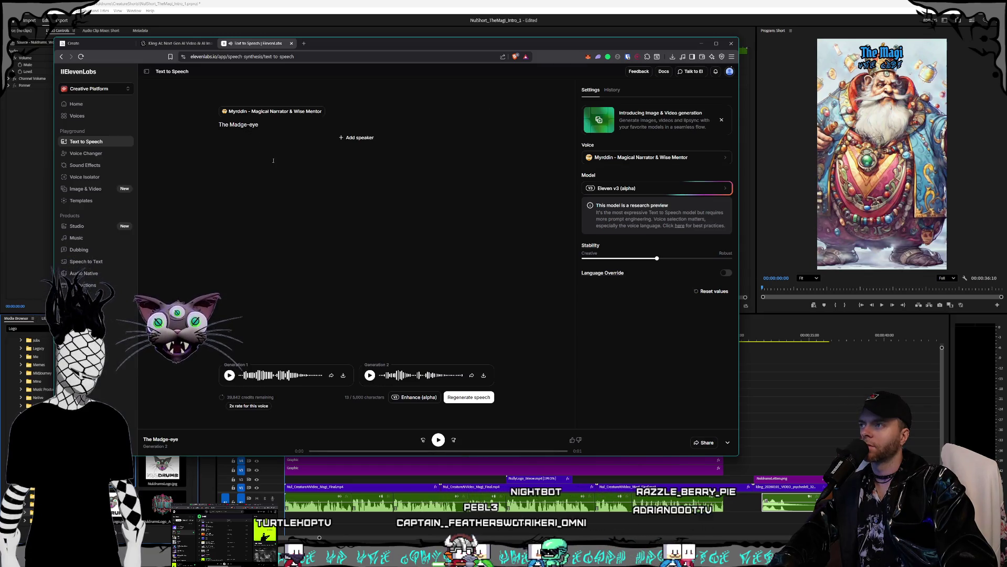
pyautogui.press('BackSpace')
pyautogui.press('BackSpace')
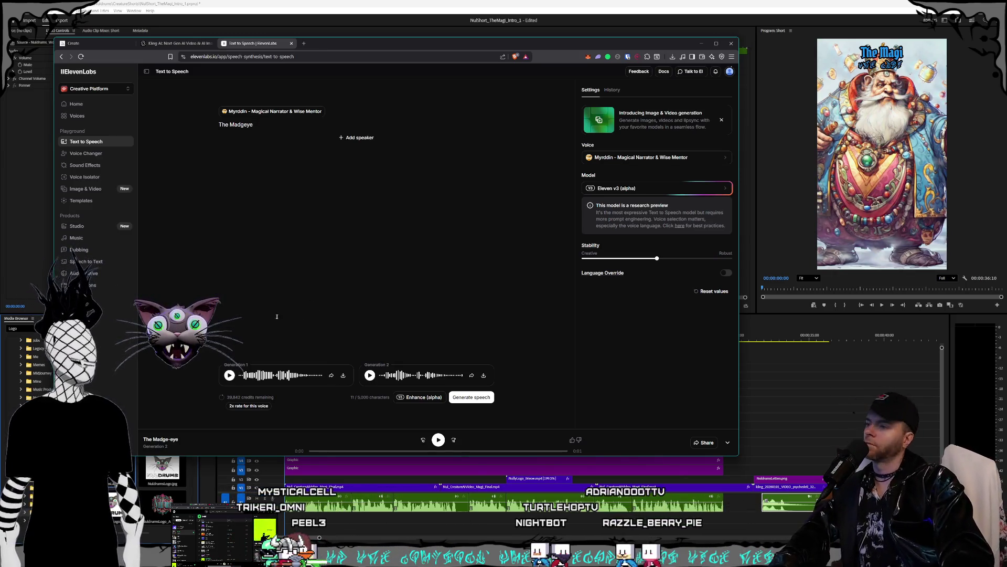
pyautogui.click(229, 376)
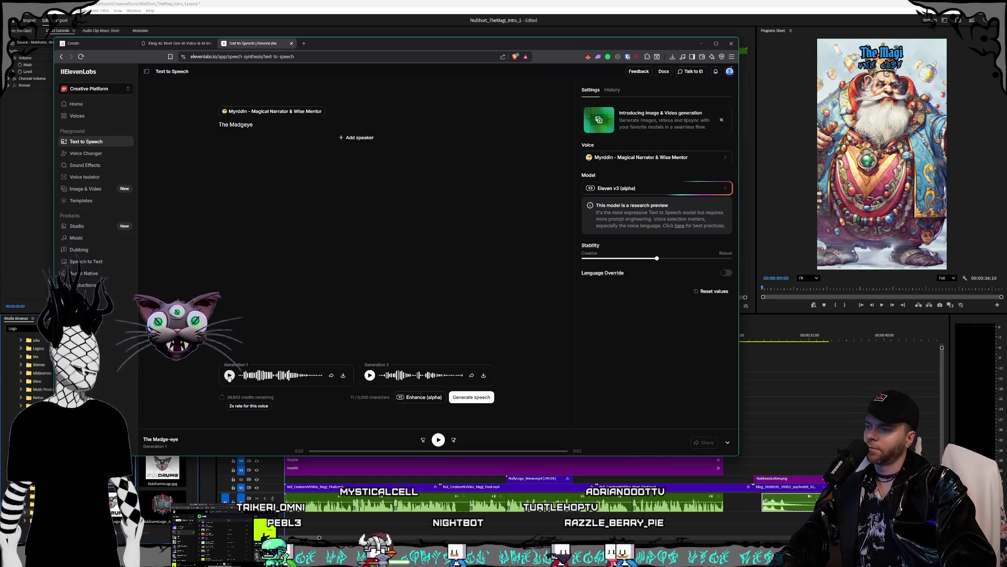